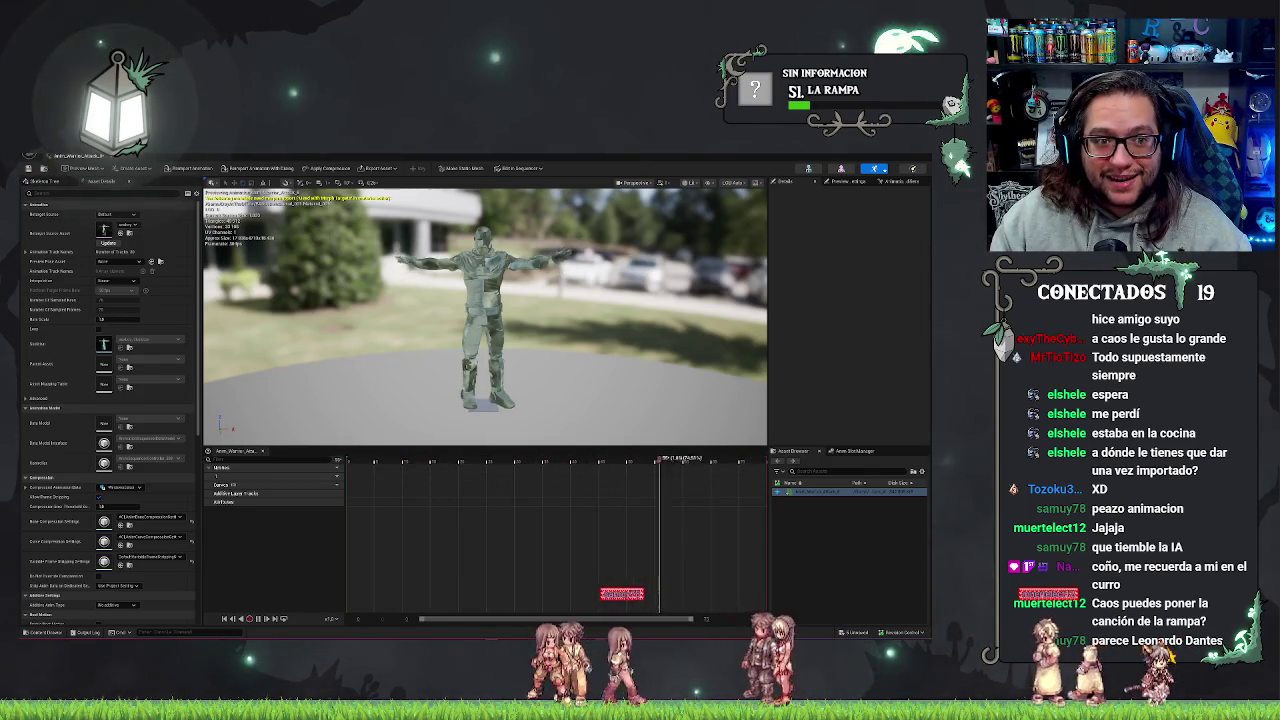
- Return to the level editor, clear the selection, and open the IK_AutoGeneratedTarget rig
{"action": "left_click", "coordinate": [90, 157]}
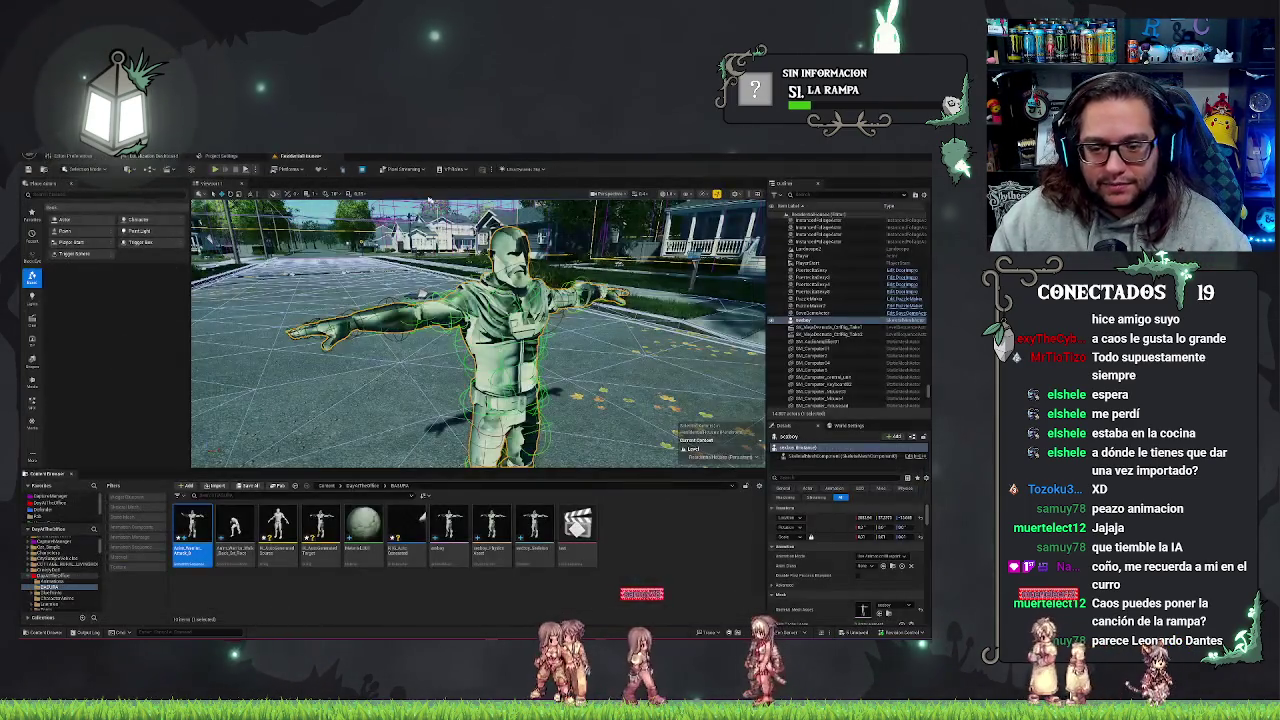
{"action": "left_click", "coordinate": [644, 551]}
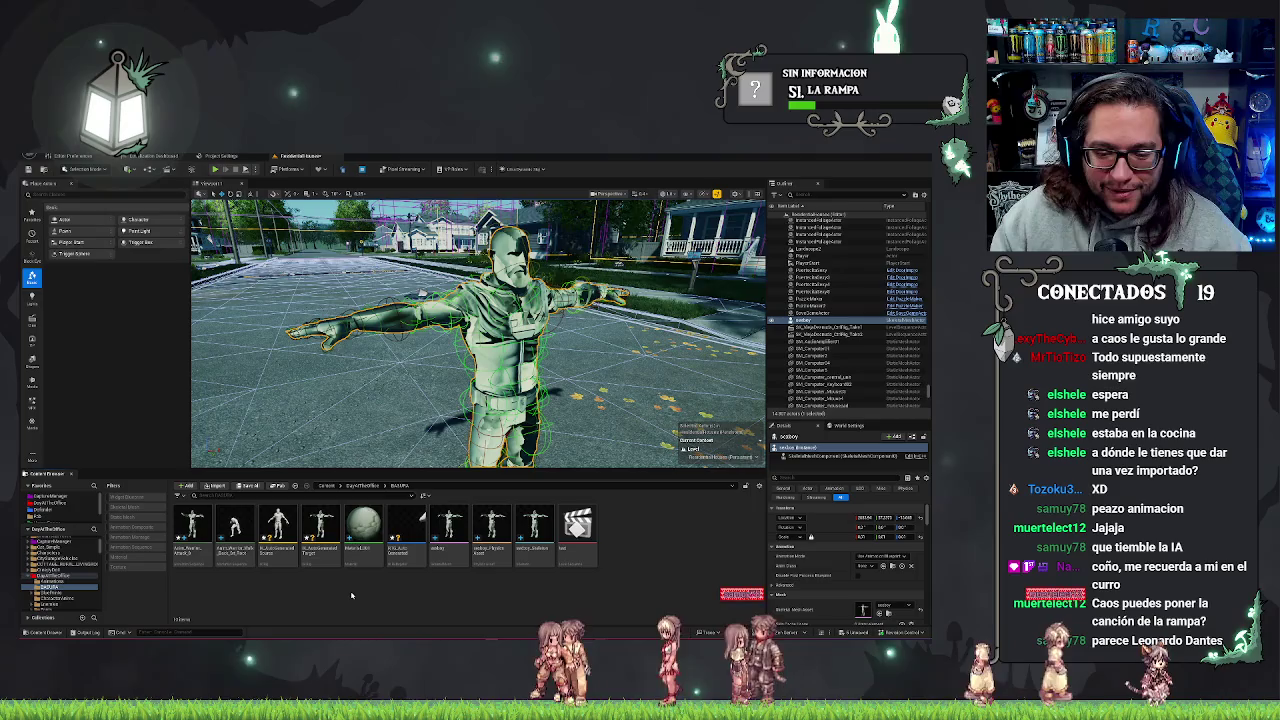
{"action": "double_click", "coordinate": [320, 528]}
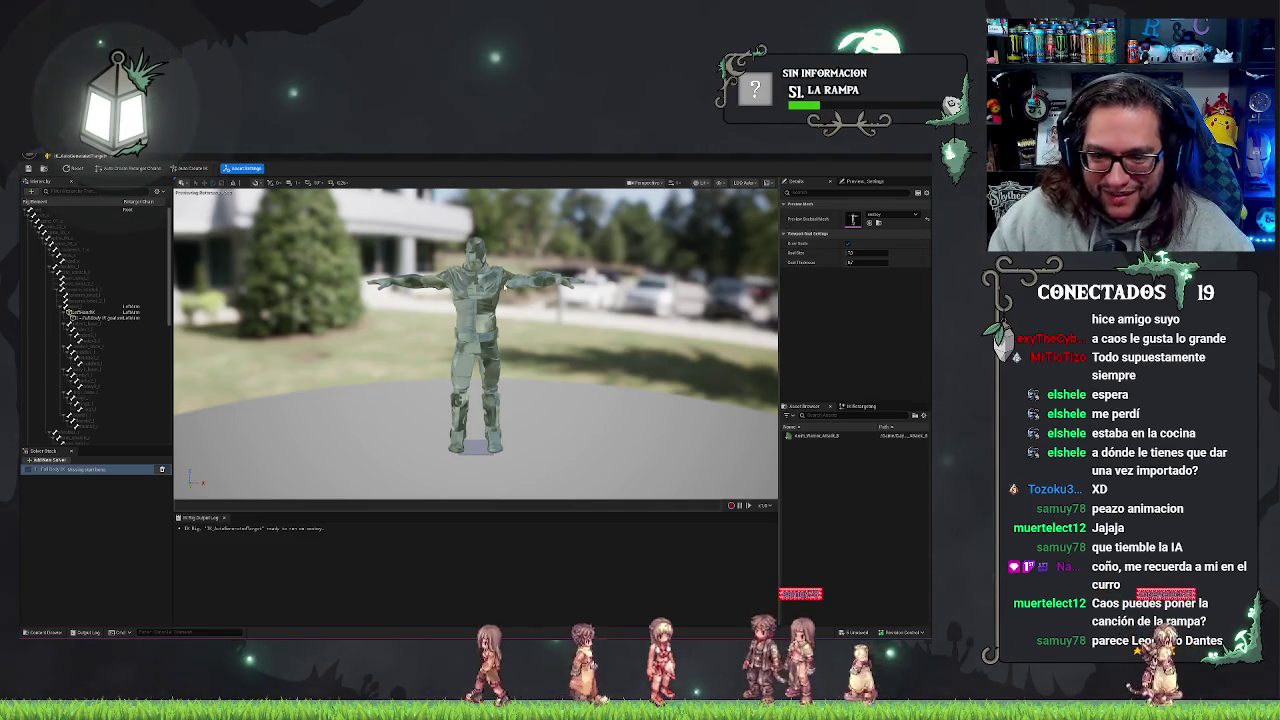
{"action": "scroll", "coordinate": [475, 340], "scroll_direction": "down", "scroll_amount": 5}
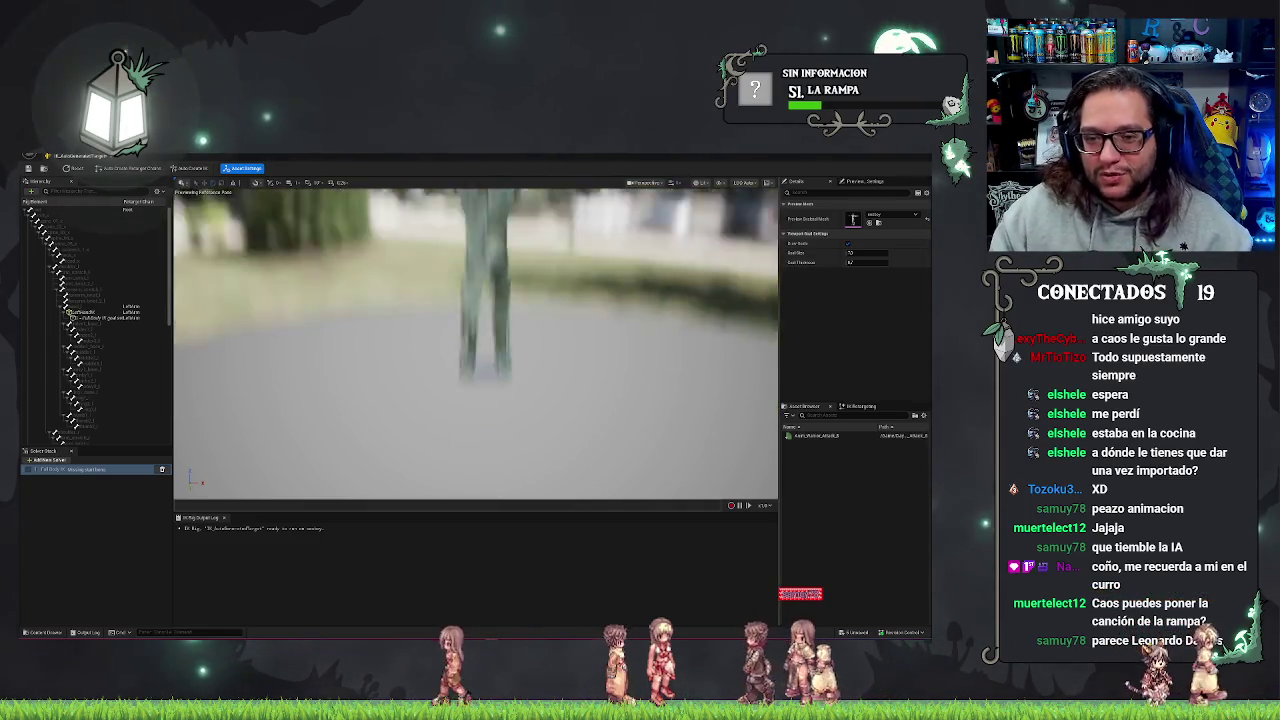
{"action": "scroll", "coordinate": [475, 340], "scroll_direction": "up", "scroll_amount": 4}
{"action": "left_click_drag", "start_coordinate": [475, 340], "coordinate": [380, 345]}
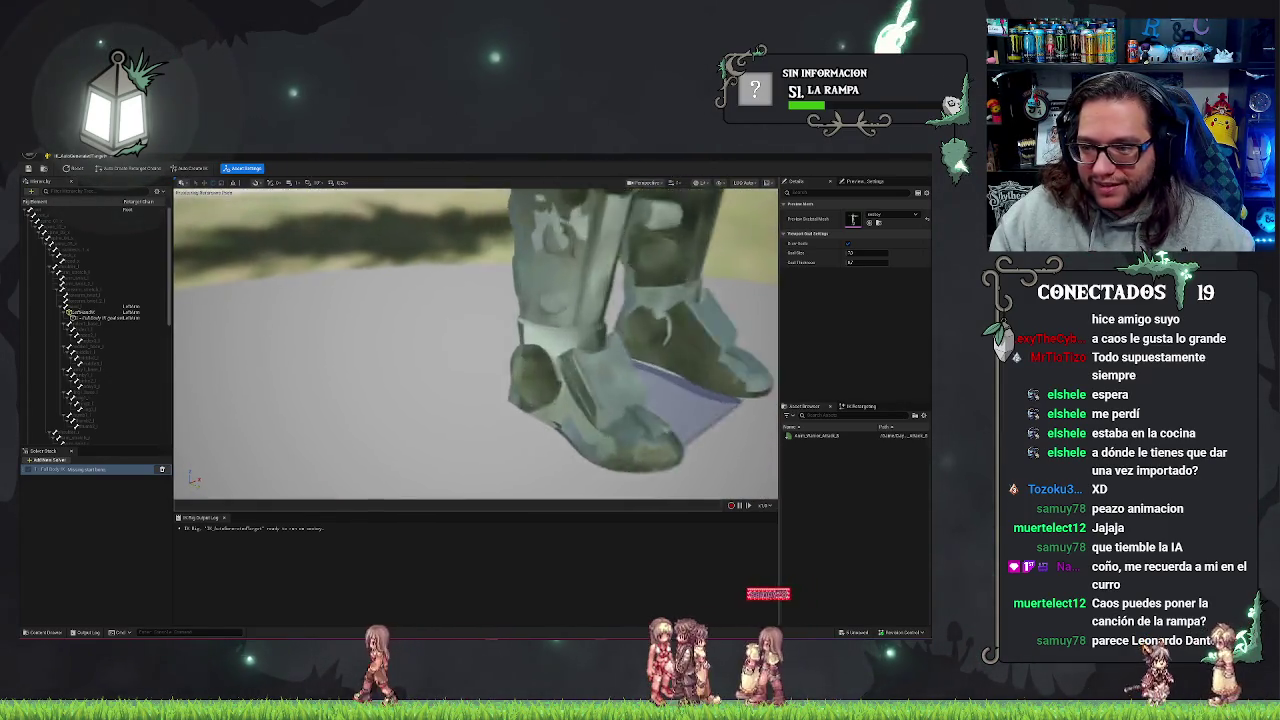
{"action": "left_click_drag", "start_coordinate": [475, 263], "coordinate": [475, 263]}
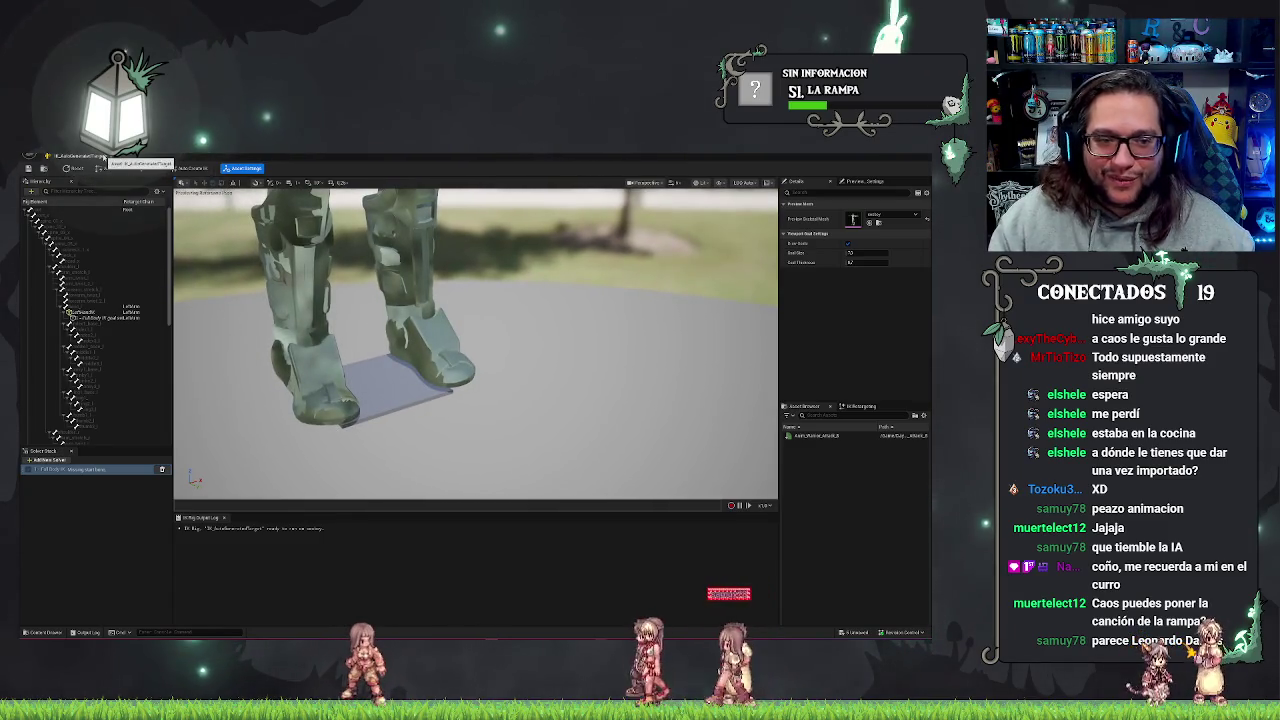
{"action": "left_click", "coordinate": [103, 157]}
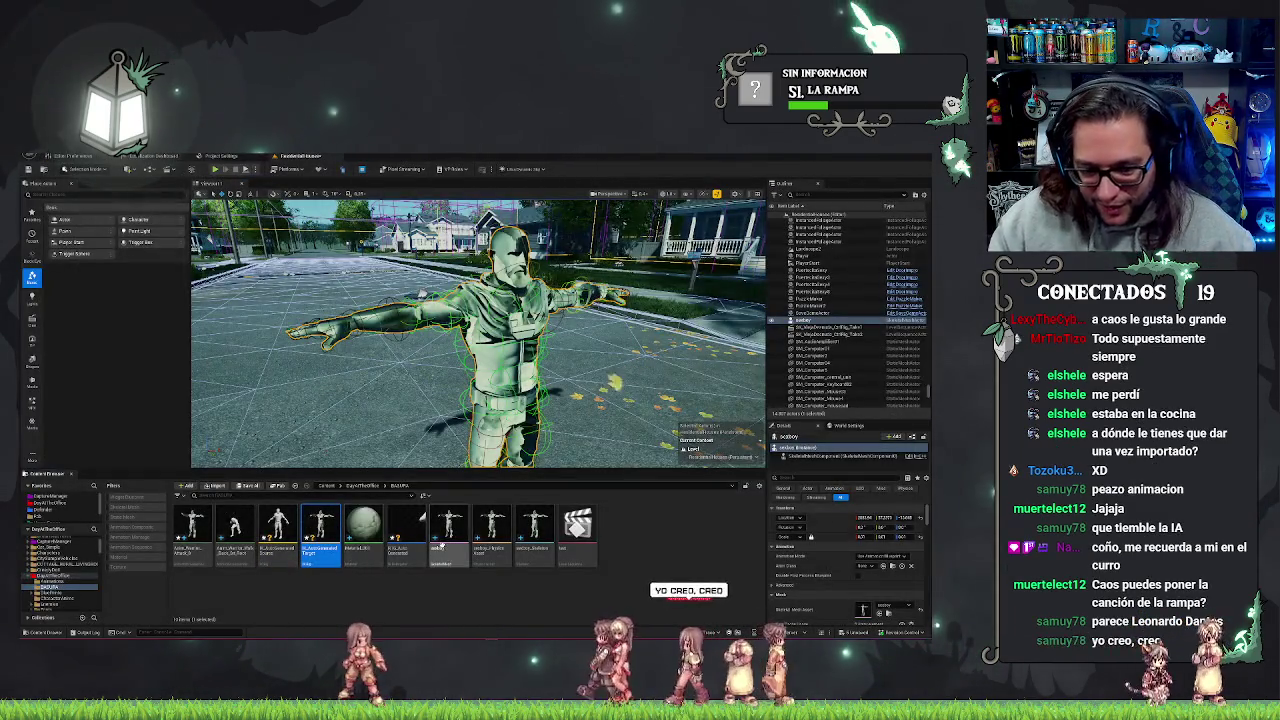
- Open the RTG retargeter and reduce Target Mesh Scale so the soldier becomes tiny
{"action": "double_click", "coordinate": [412, 533]}
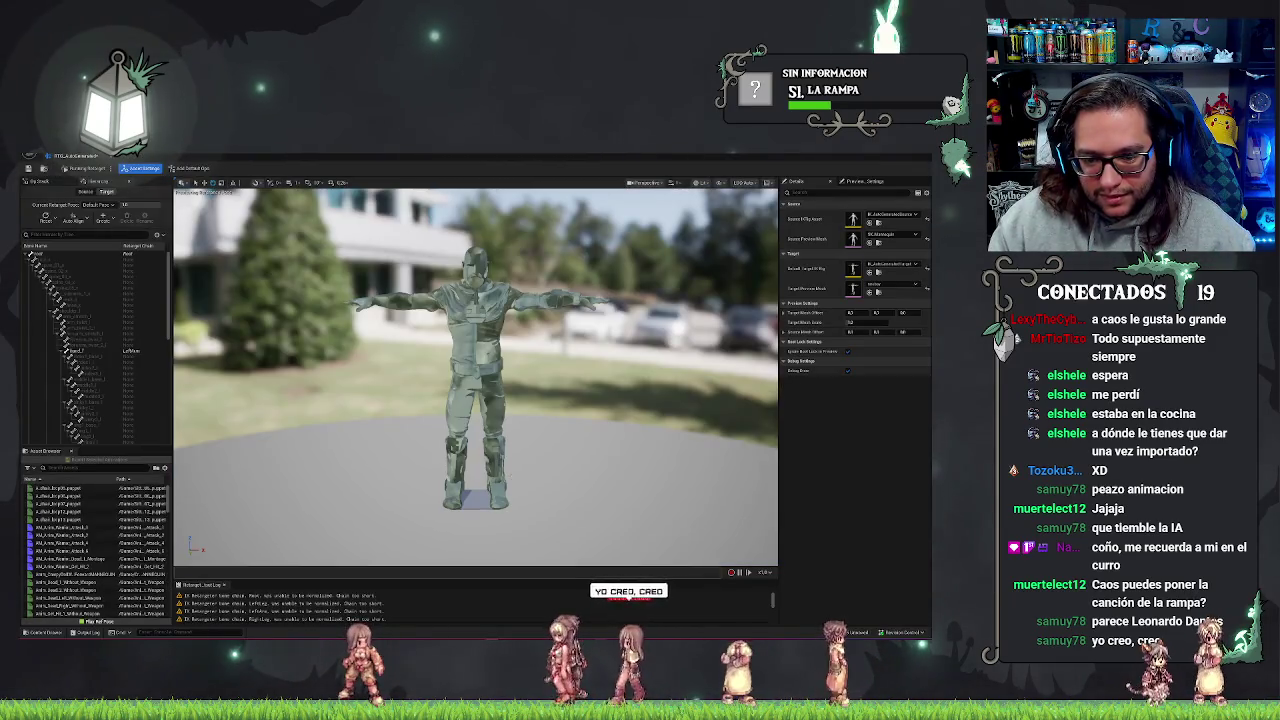
{"action": "left_click_drag", "start_coordinate": [475, 380], "coordinate": [475, 340]}
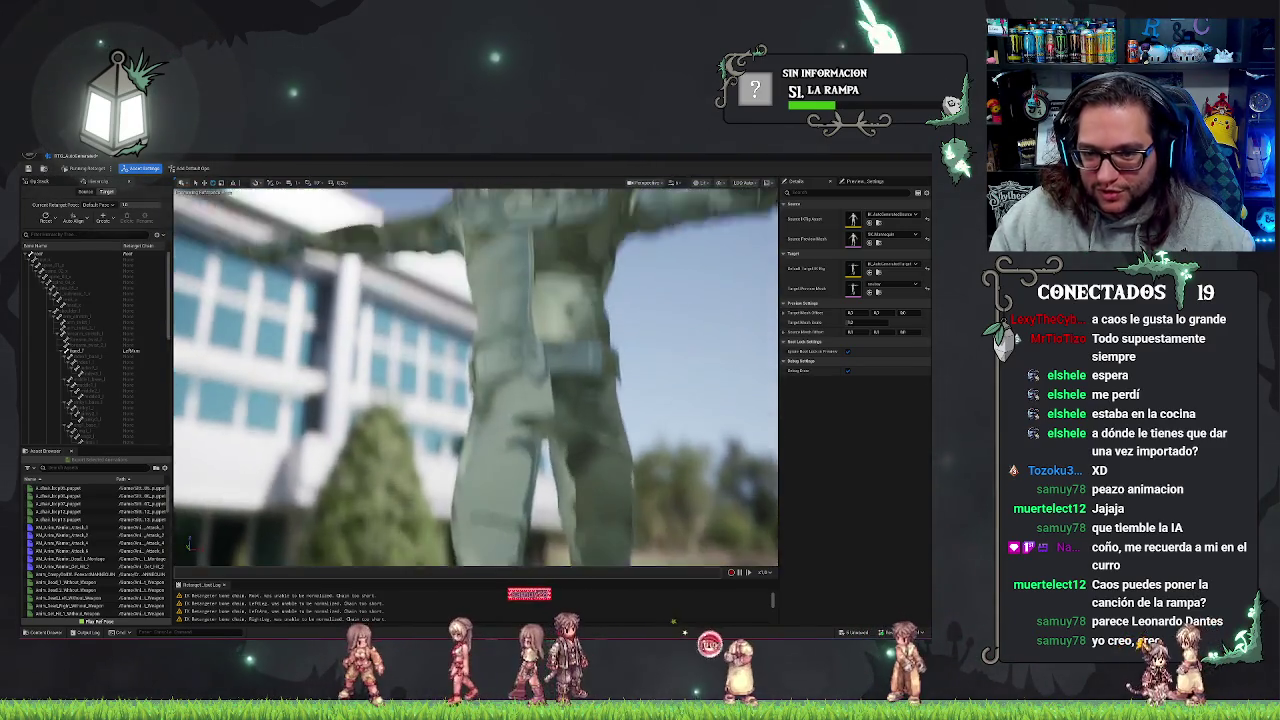
{"action": "mouse_move", "coordinate": [609, 423]}
{"action": "left_mouse_down"}
{"action": "mouse_move", "coordinate": [580, 420]}
{"action": "mouse_move", "coordinate": [609, 423]}
{"action": "left_mouse_up"}
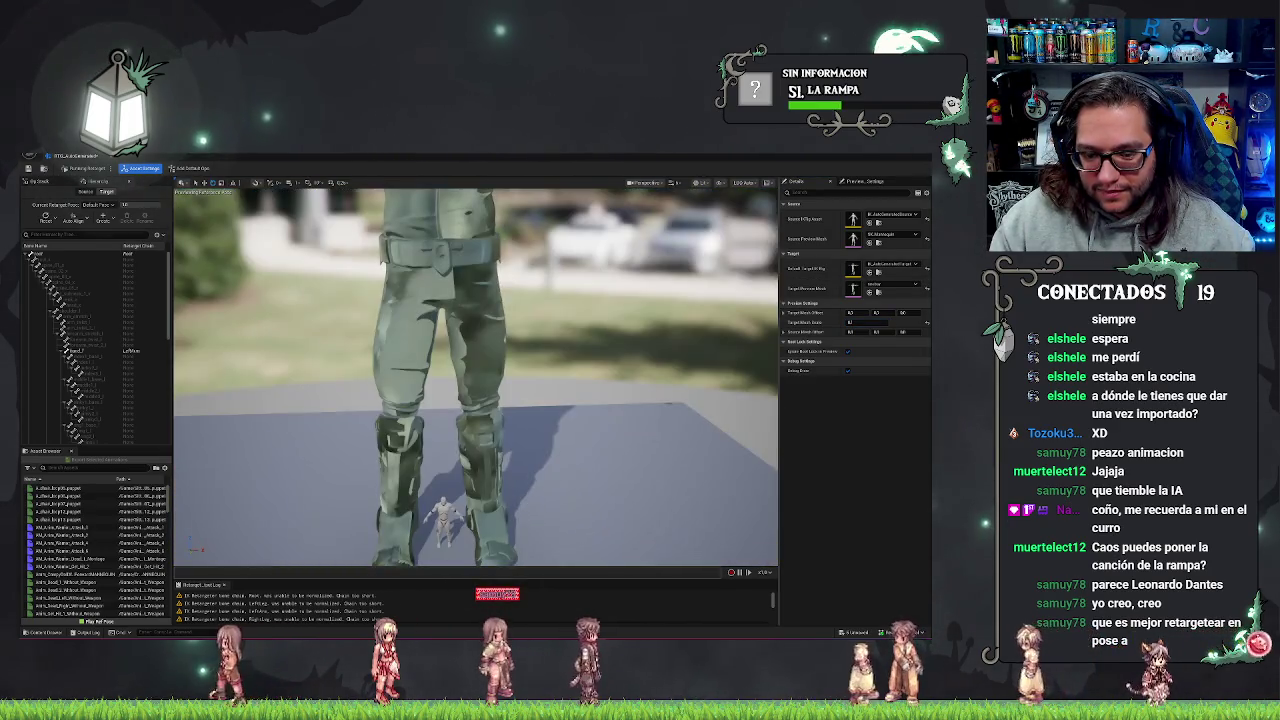
{"action": "scroll", "coordinate": [747, 382], "scroll_direction": "down", "scroll_amount": 5}
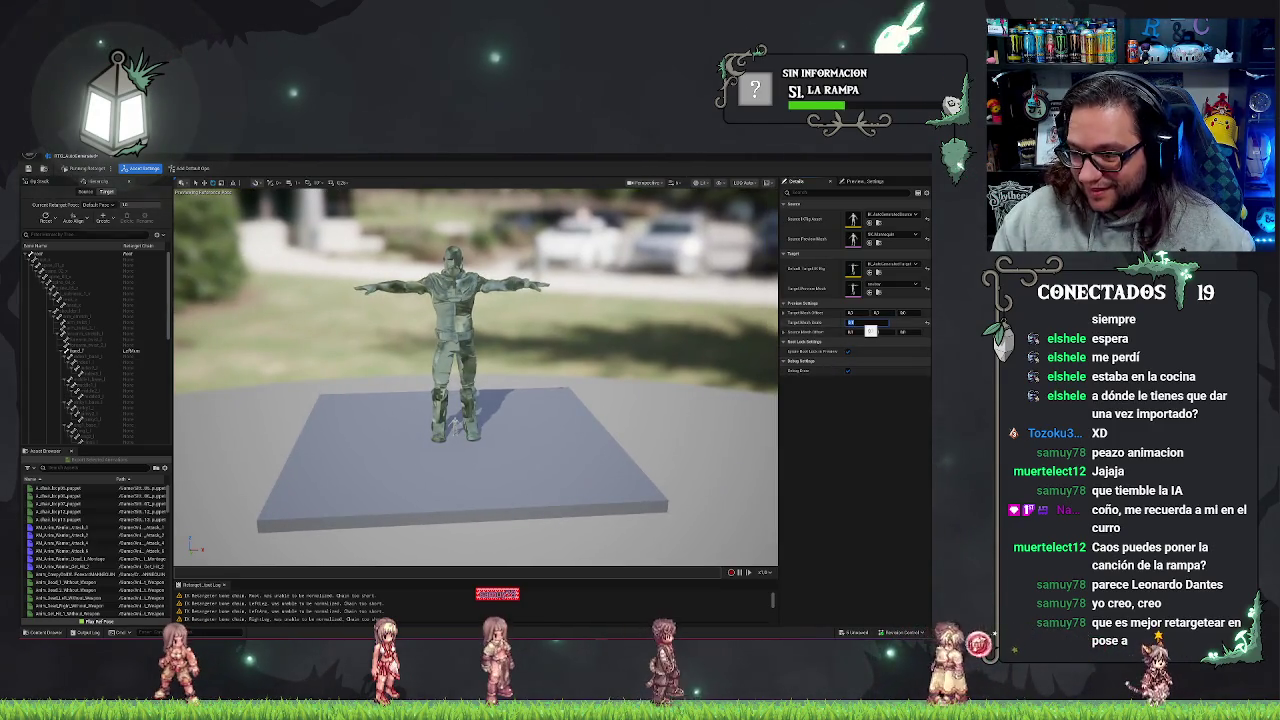
{"action": "key", "text": "Return"}
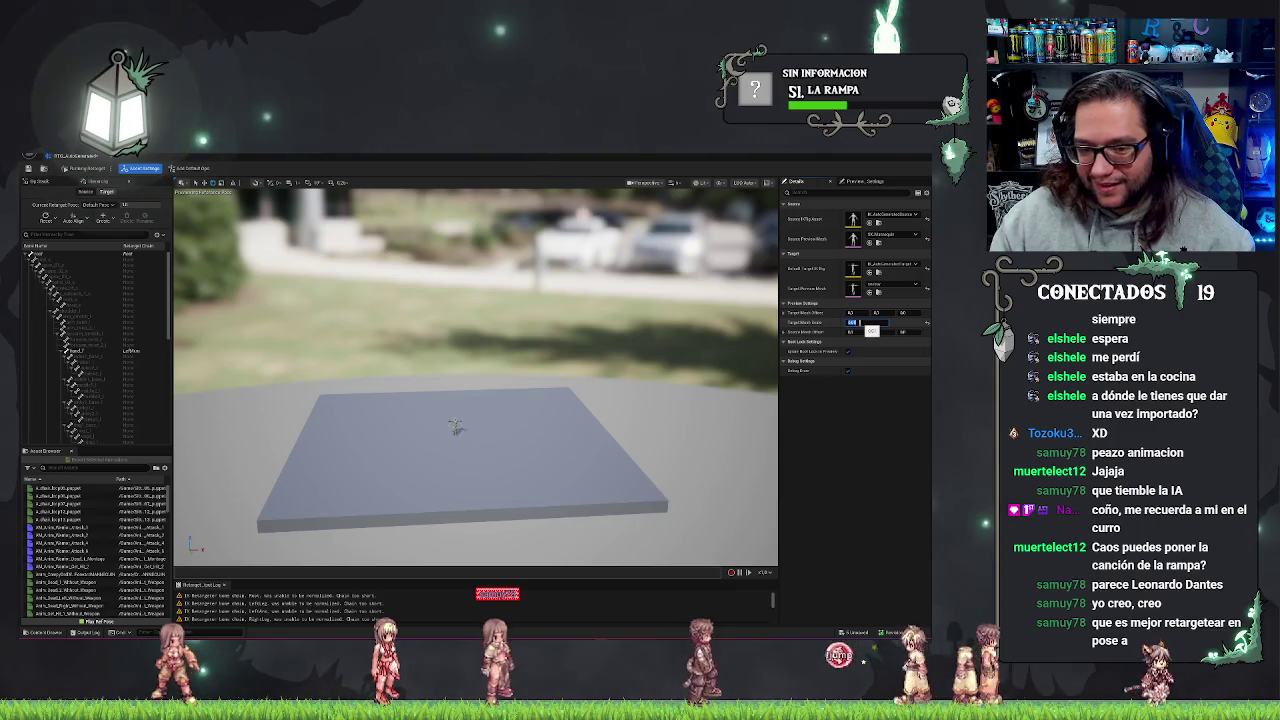
{"action": "scroll", "coordinate": [475, 380], "scroll_direction": "up", "scroll_amount": 5}
{"action": "left_click_drag", "start_coordinate": [475, 380], "coordinate": [480, 380]}
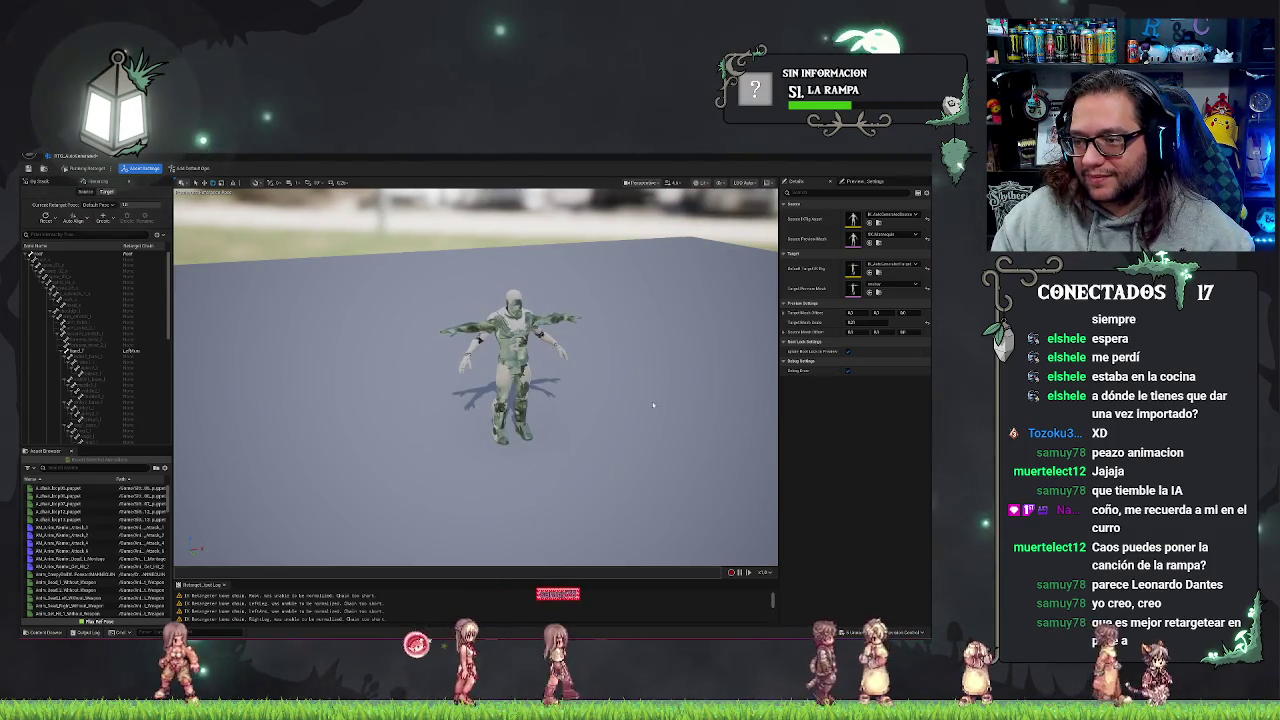
{"action": "left_click_drag", "start_coordinate": [575, 376], "coordinate": [575, 376]}
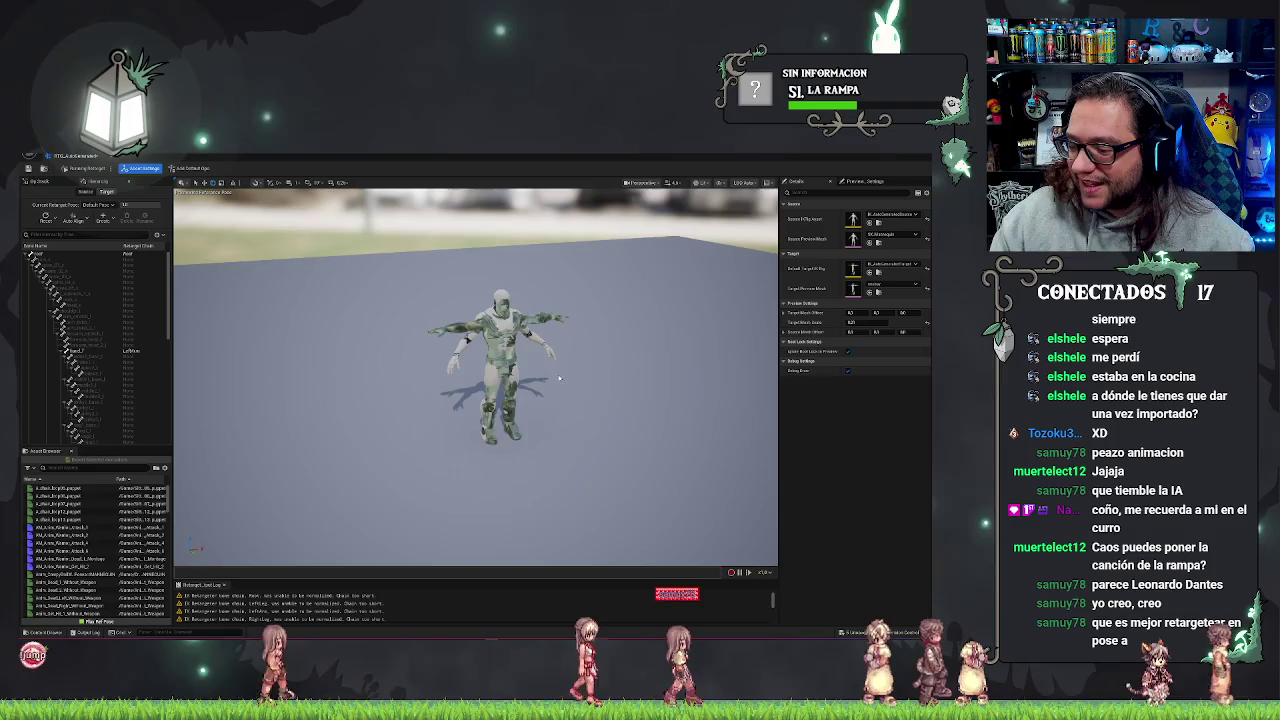
{"action": "mouse_move", "coordinate": [577, 380]}
{"action": "left_mouse_down"}
{"action": "mouse_move", "coordinate": [577, 300]}
{"action": "mouse_move", "coordinate": [560, 250]}
{"action": "mouse_move", "coordinate": [554, 380]}
{"action": "left_mouse_up"}
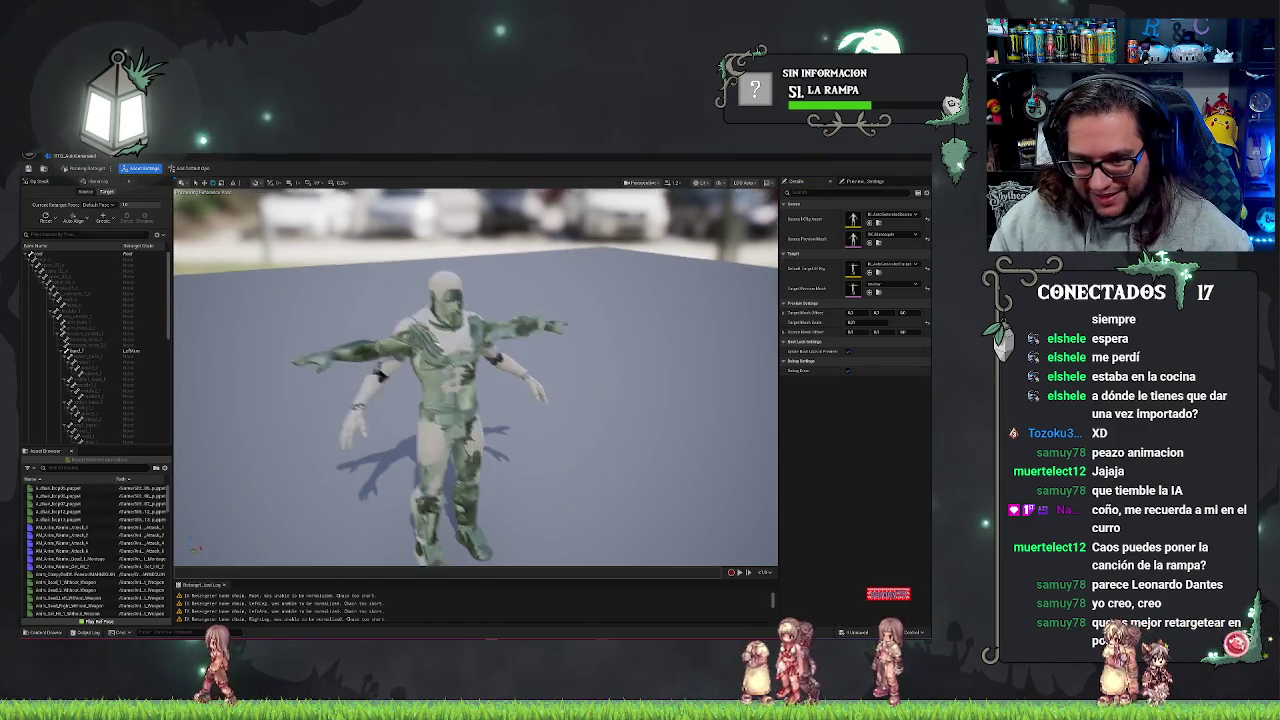
{"action": "left_click_drag", "start_coordinate": [546, 354], "coordinate": [546, 354]}
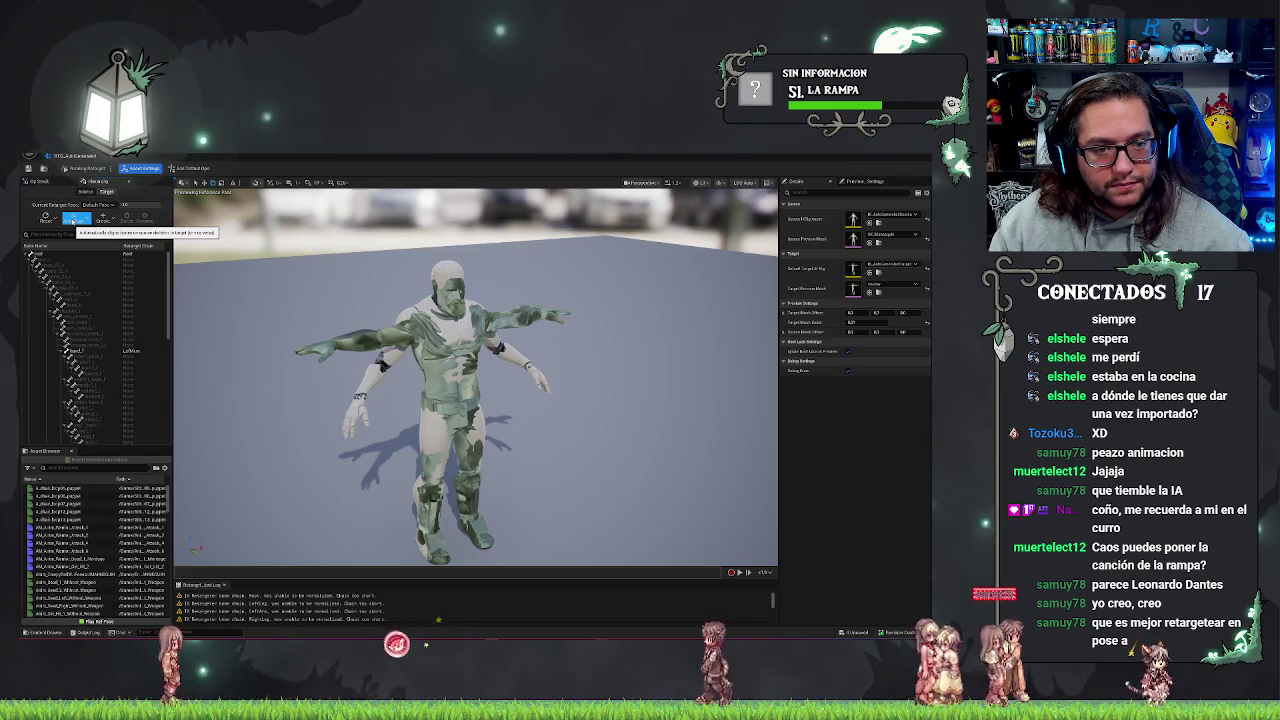
- Auto-align the retarget chains to the bones and view the other skeleton's hierarchy
{"action": "left_click", "coordinate": [75, 219]}
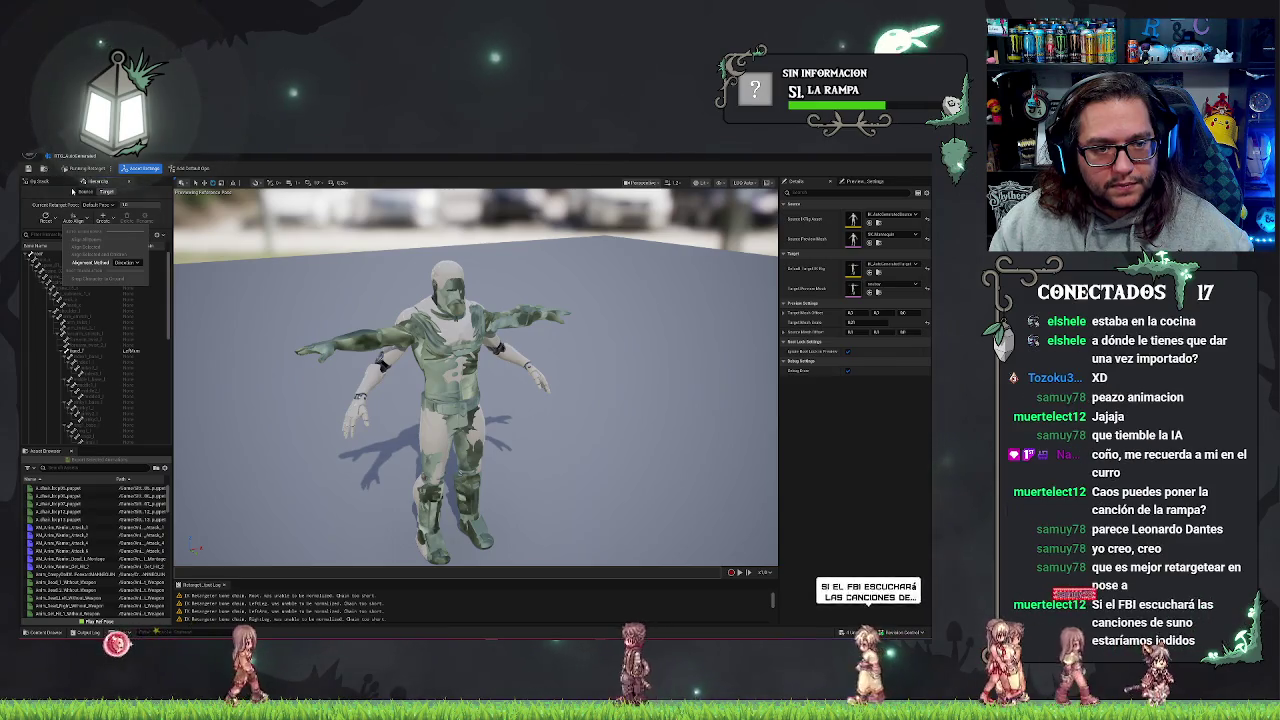
{"action": "left_click", "coordinate": [88, 239]}
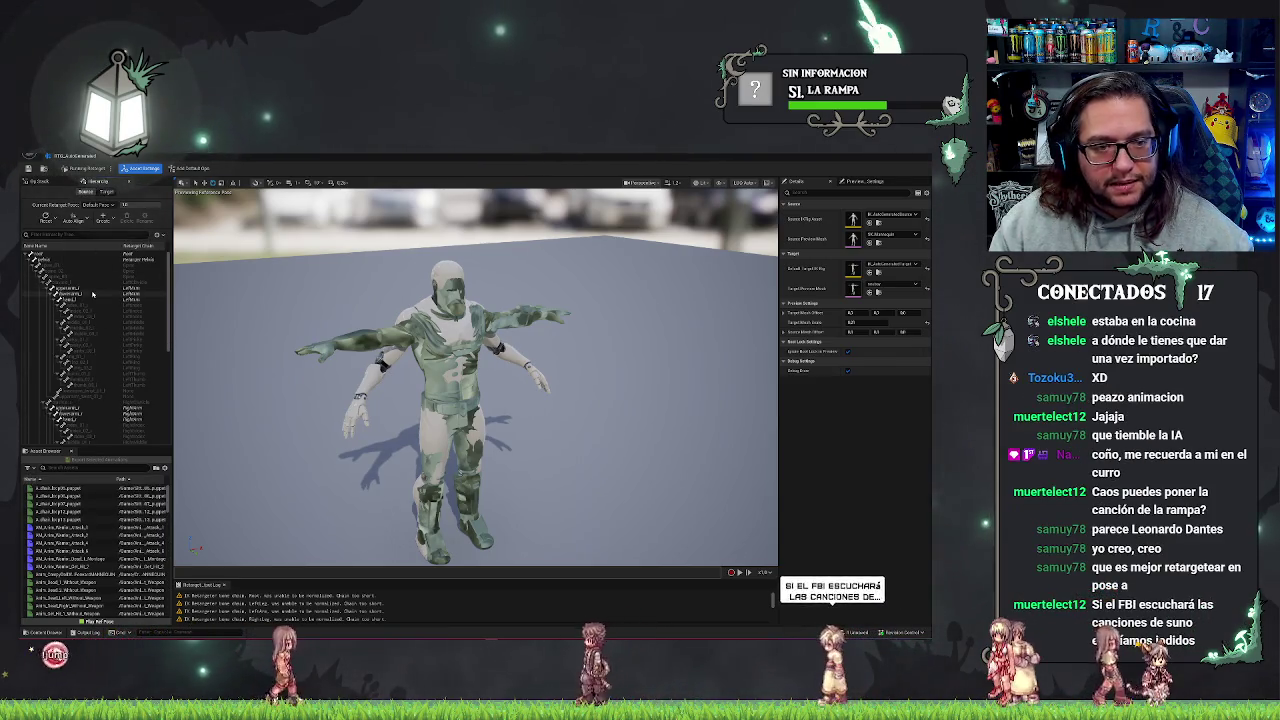
{"action": "left_click", "coordinate": [105, 192]}
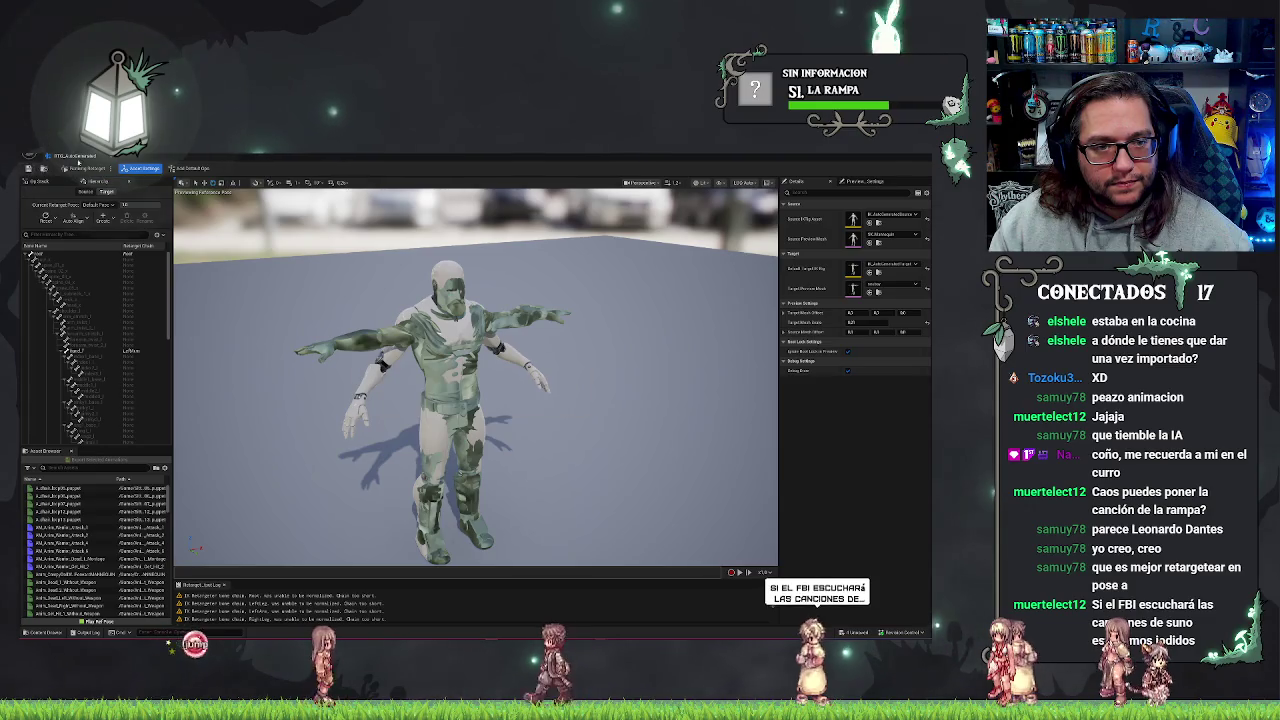
- Close the retargeter, return to the level editor, and save the ResidentialHouses map
{"action": "left_click", "coordinate": [85, 163]}
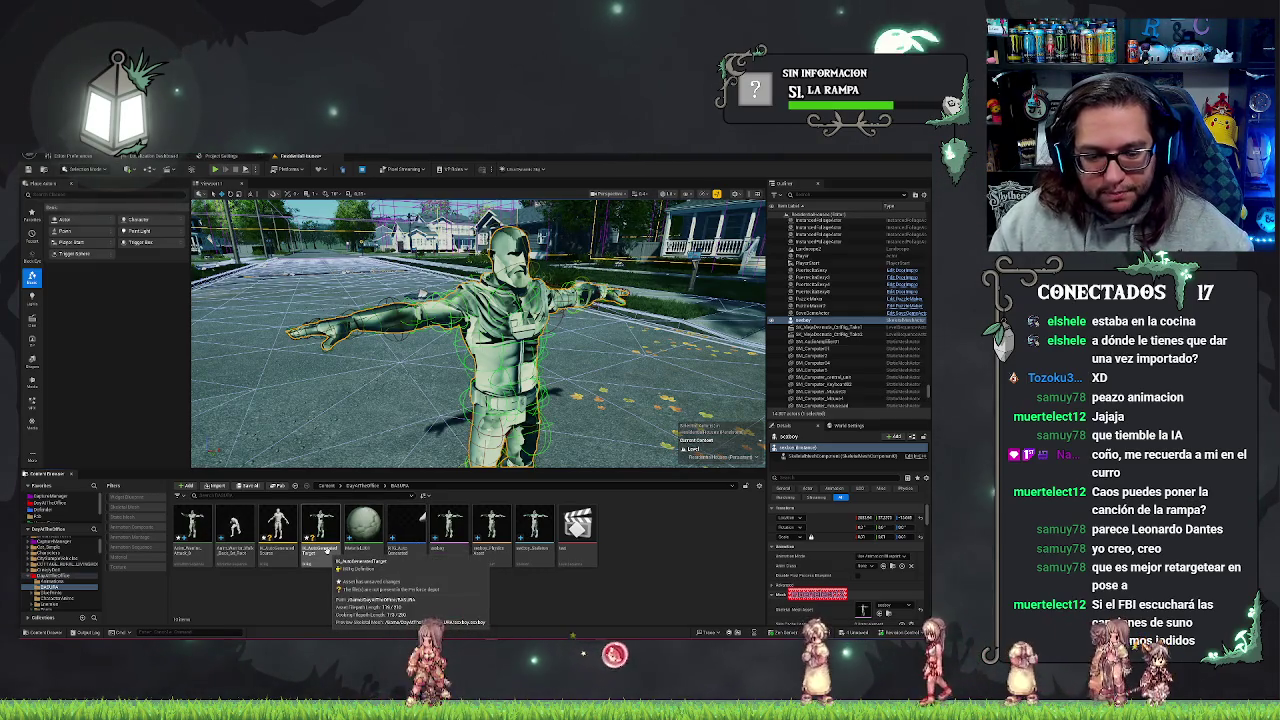
{"action": "double_click", "coordinate": [326, 549]}
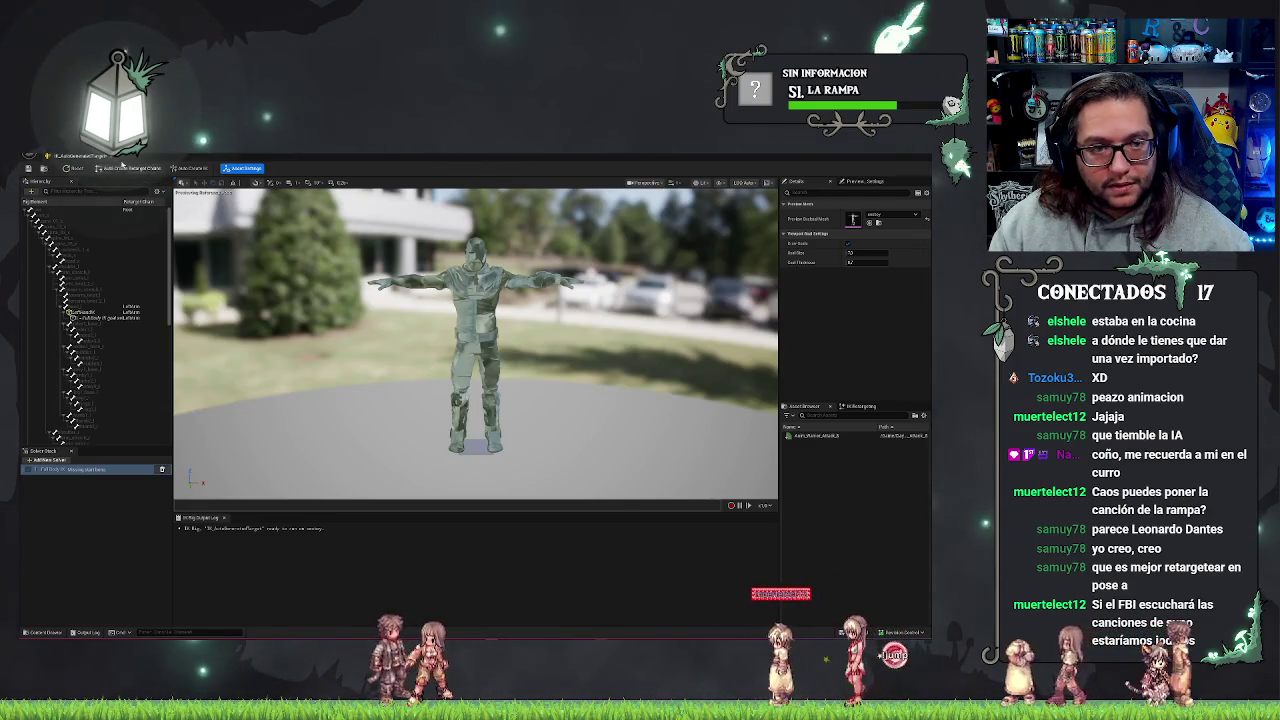
{"action": "left_click", "coordinate": [100, 160]}
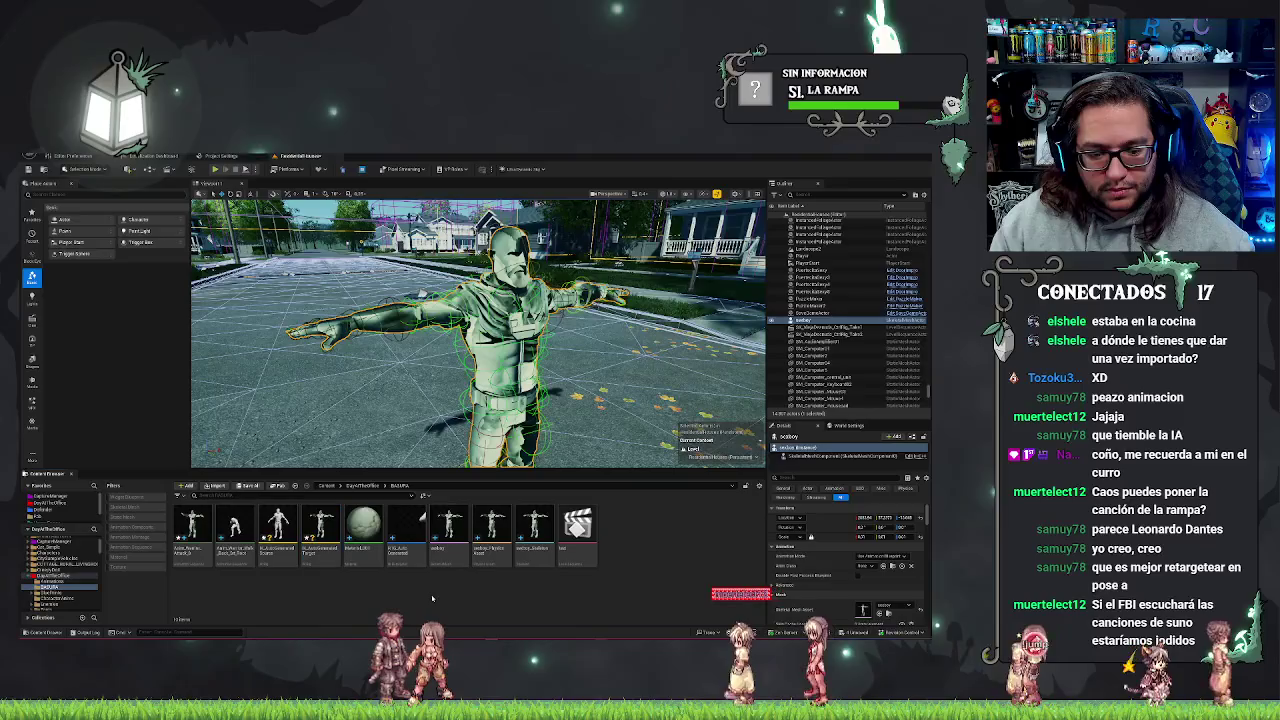
{"action": "key", "text": "ctrl+s"}
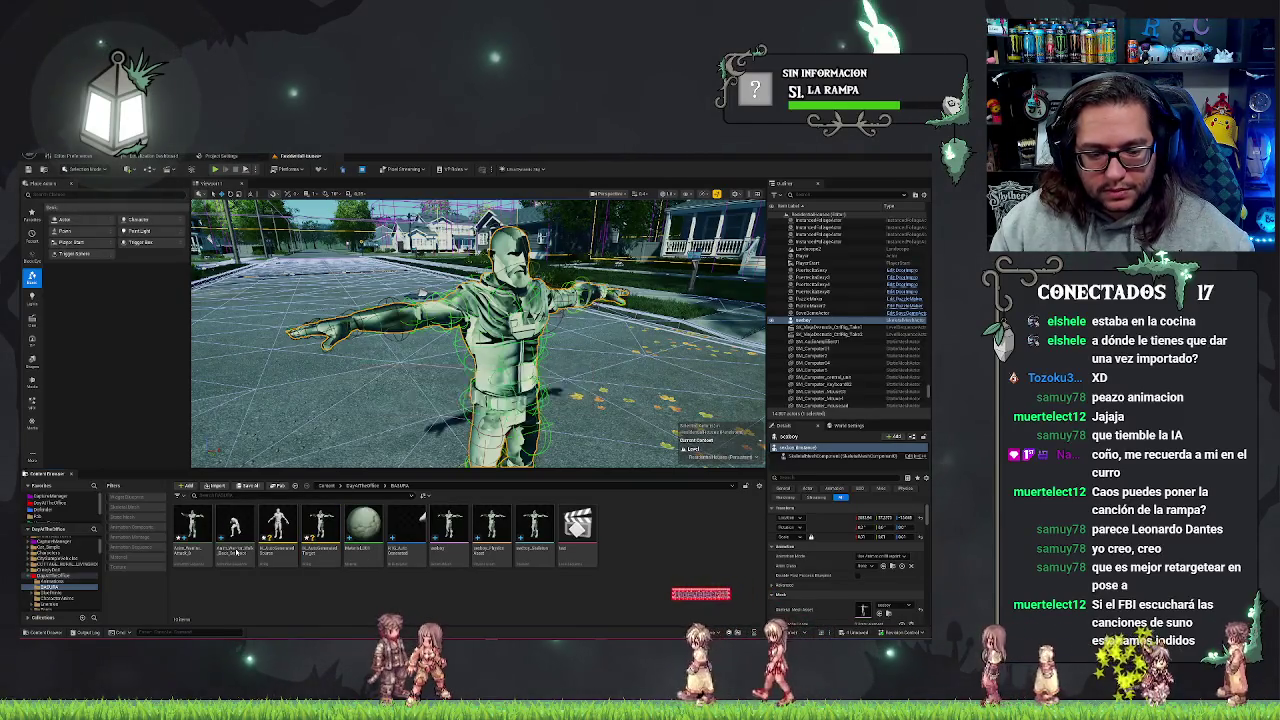
- Start Retarget Animations with Auto Generate Retargeter off and the soldier's RTG retargeter chosen
{"action": "right_click", "coordinate": [228, 552]}
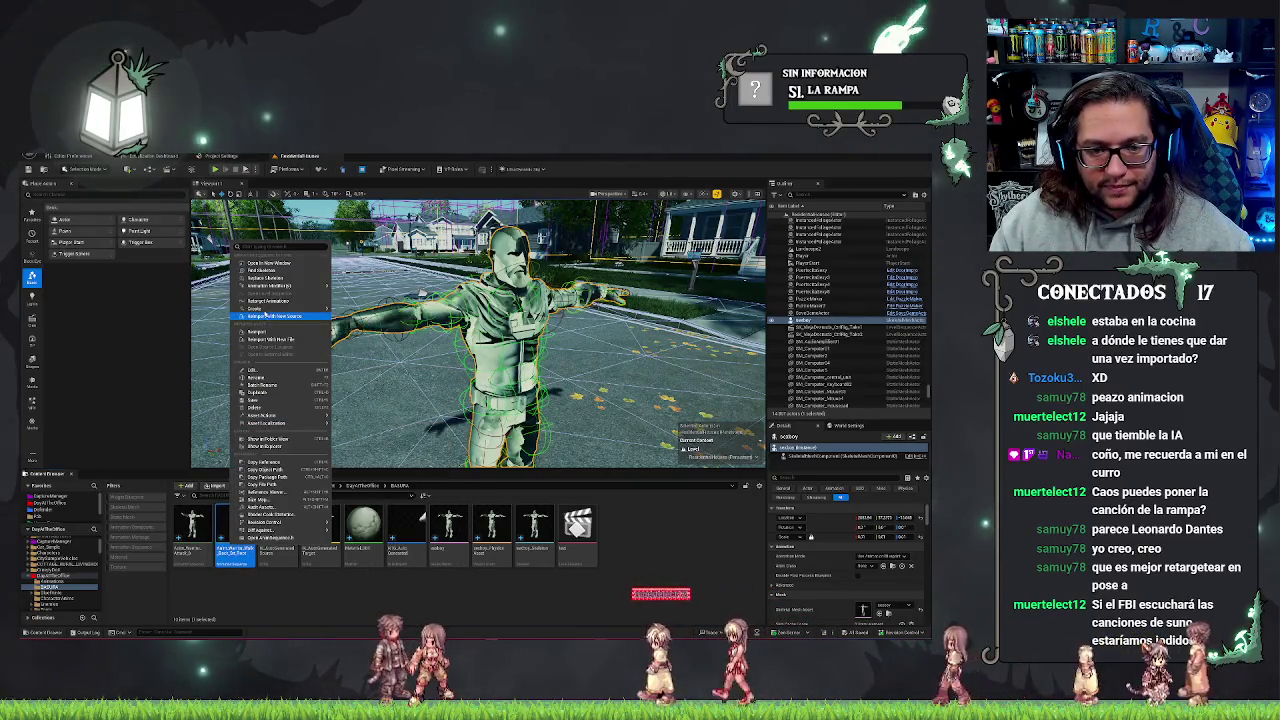
{"action": "left_click", "coordinate": [268, 301]}
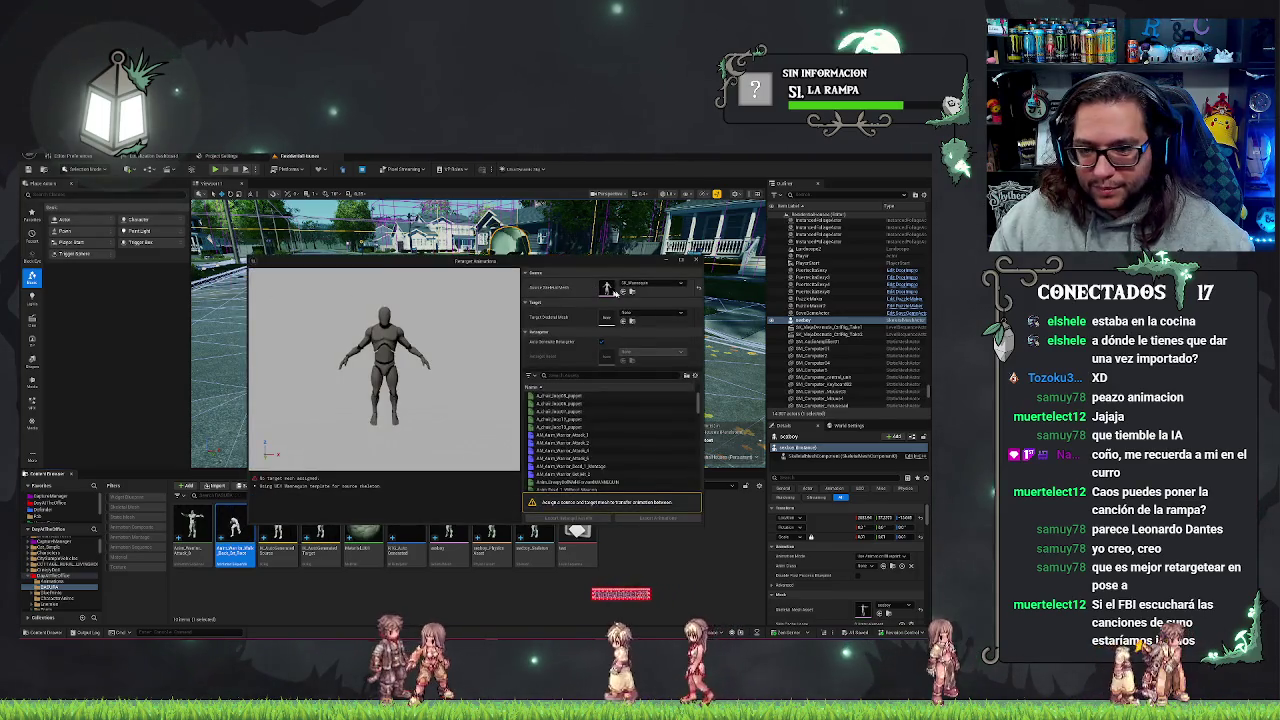
{"action": "left_click", "coordinate": [601, 341]}
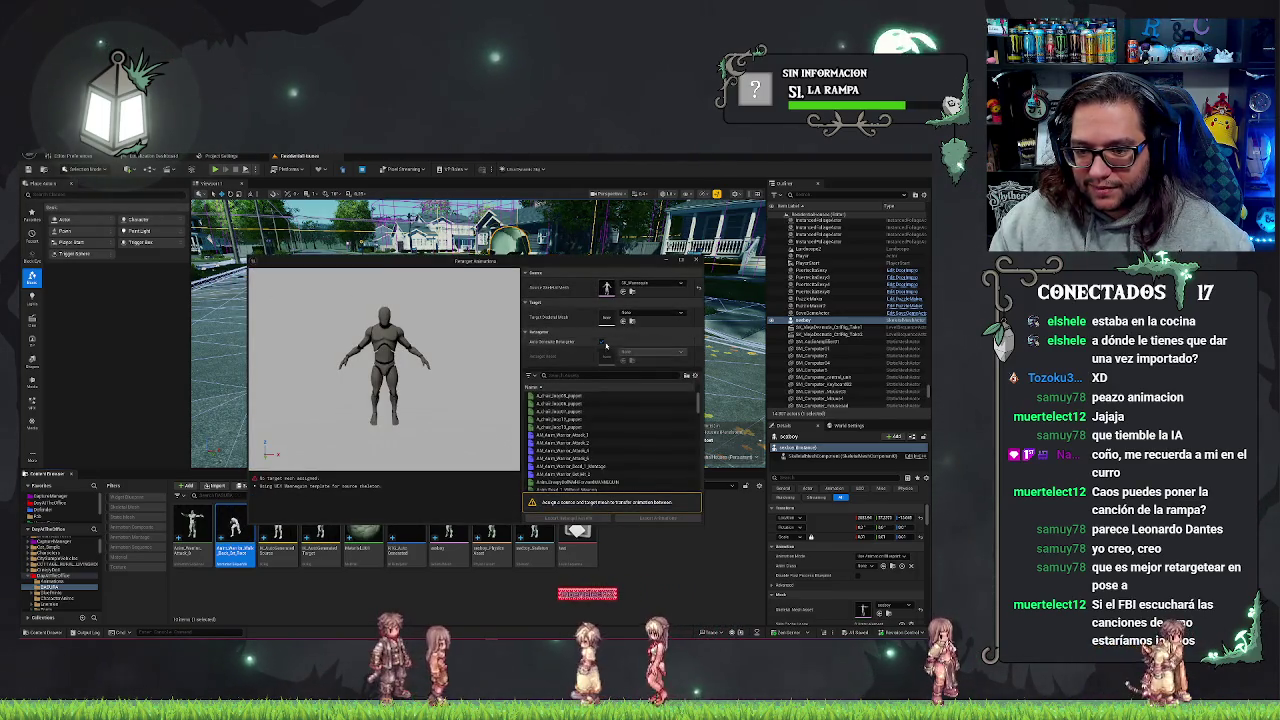
{"action": "left_click", "coordinate": [625, 352]}
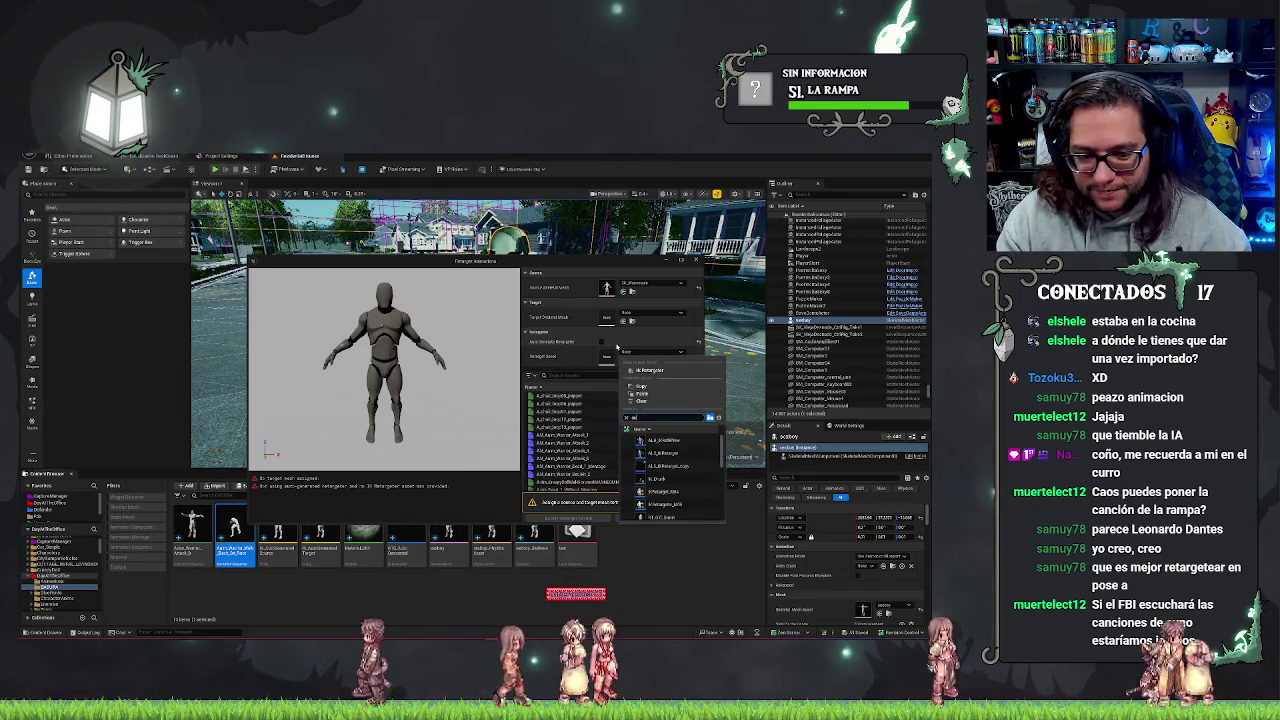
{"action": "left_click", "coordinate": [672, 441]}
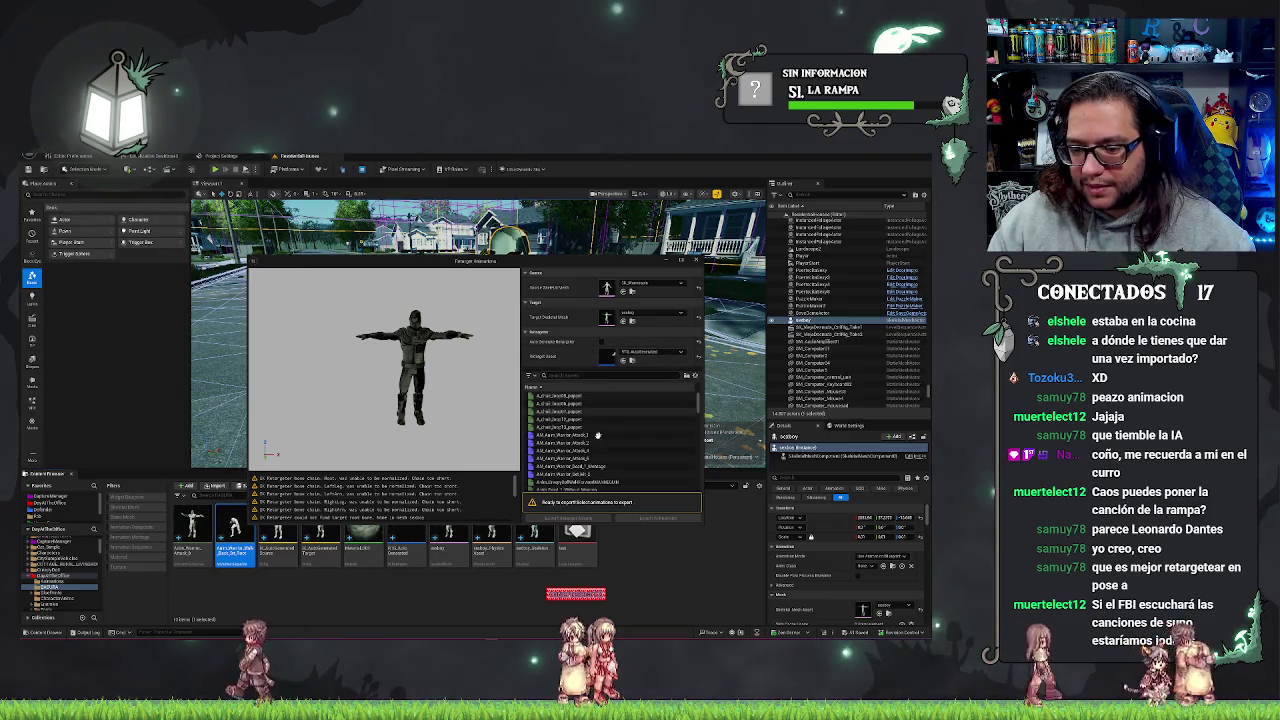
- Browse the animation list and select the animation to retarget
{"action": "scroll", "coordinate": [572, 418], "scroll_direction": "down", "scroll_amount": 5}
{"action": "scroll", "coordinate": [572, 420], "scroll_direction": "down", "scroll_amount": 5}
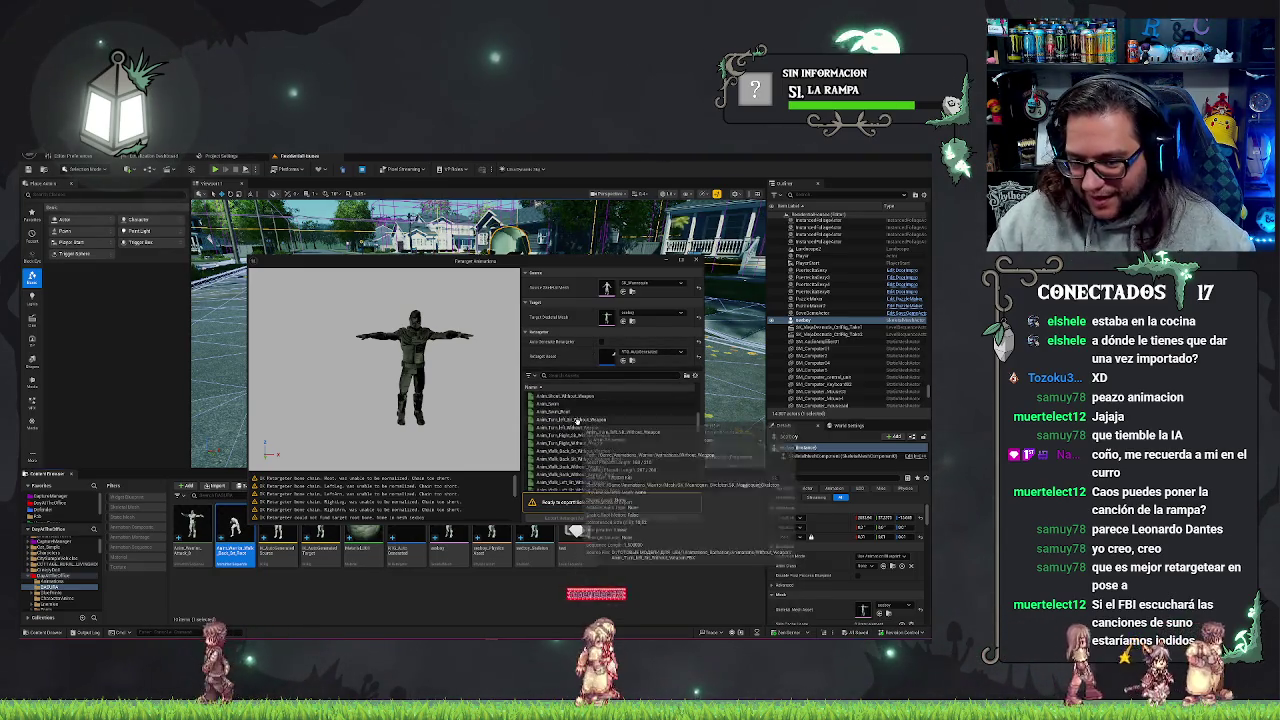
{"action": "scroll", "coordinate": [585, 432], "scroll_direction": "down", "scroll_amount": 10}
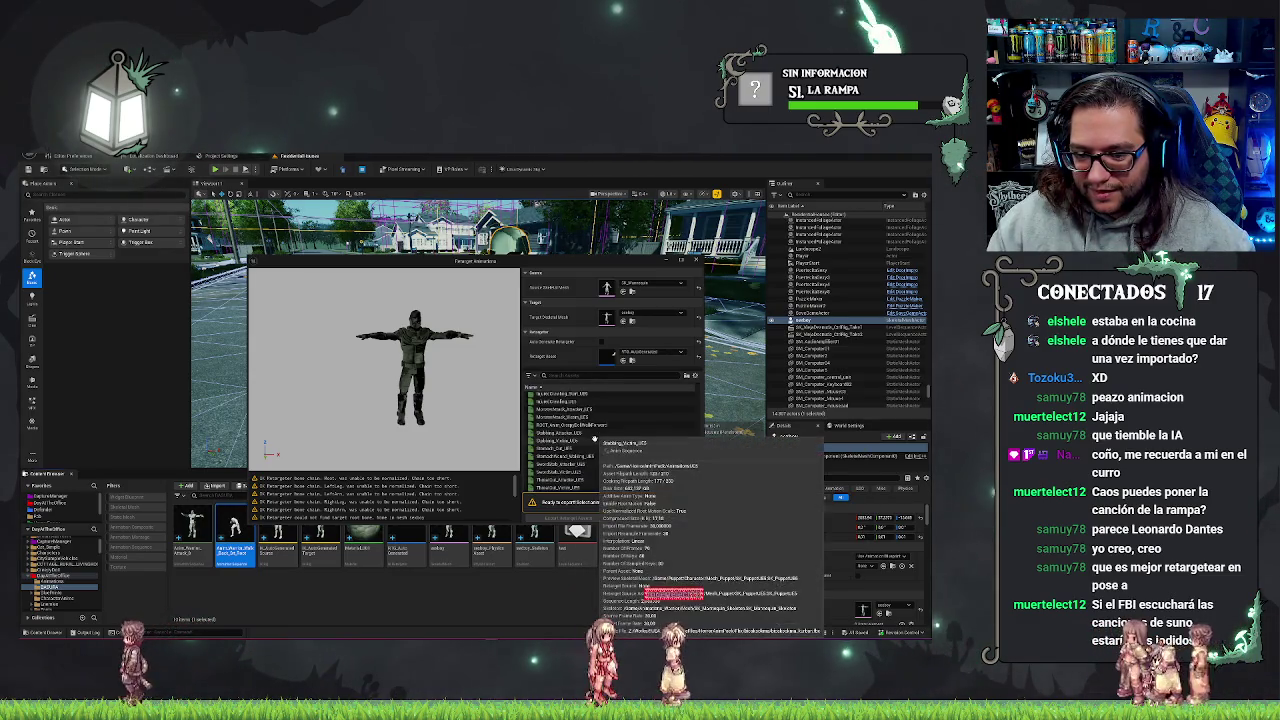
{"action": "scroll", "coordinate": [592, 440], "scroll_direction": "down", "scroll_amount": 10}
{"action": "scroll", "coordinate": [591, 440], "scroll_direction": "up", "scroll_amount": 15}
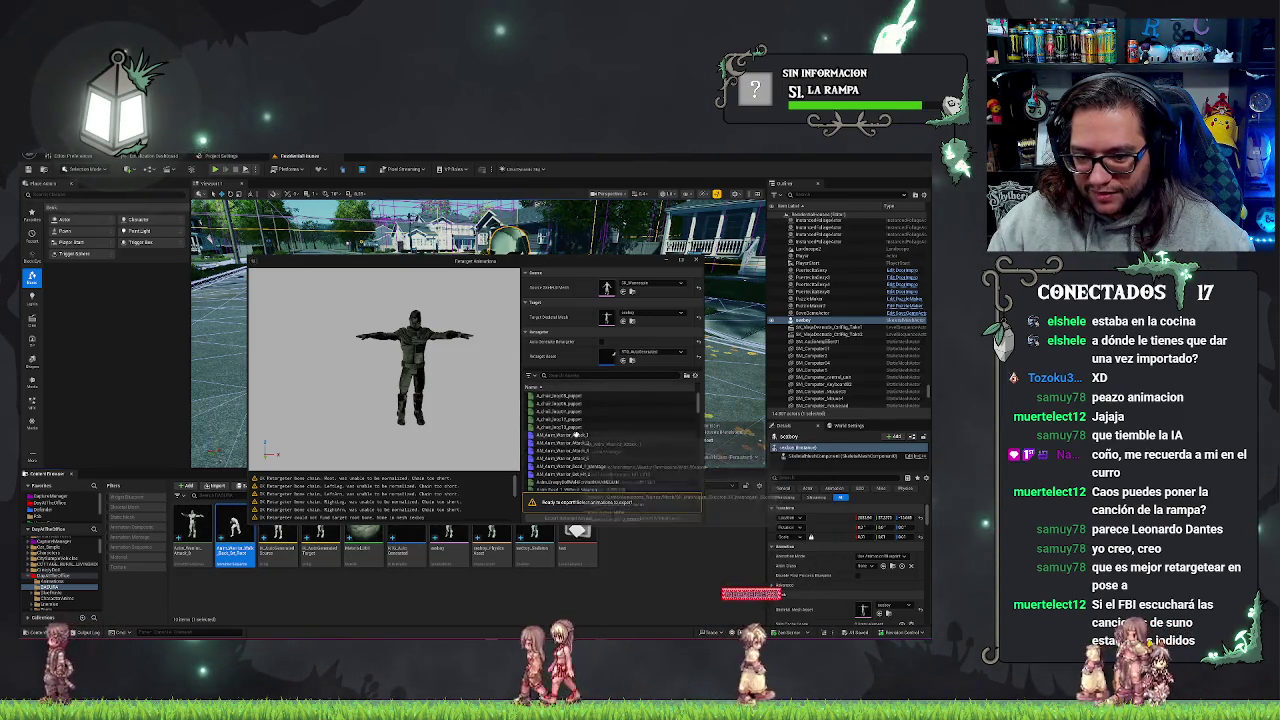
{"action": "scroll", "coordinate": [585, 445], "scroll_direction": "down", "scroll_amount": 5}
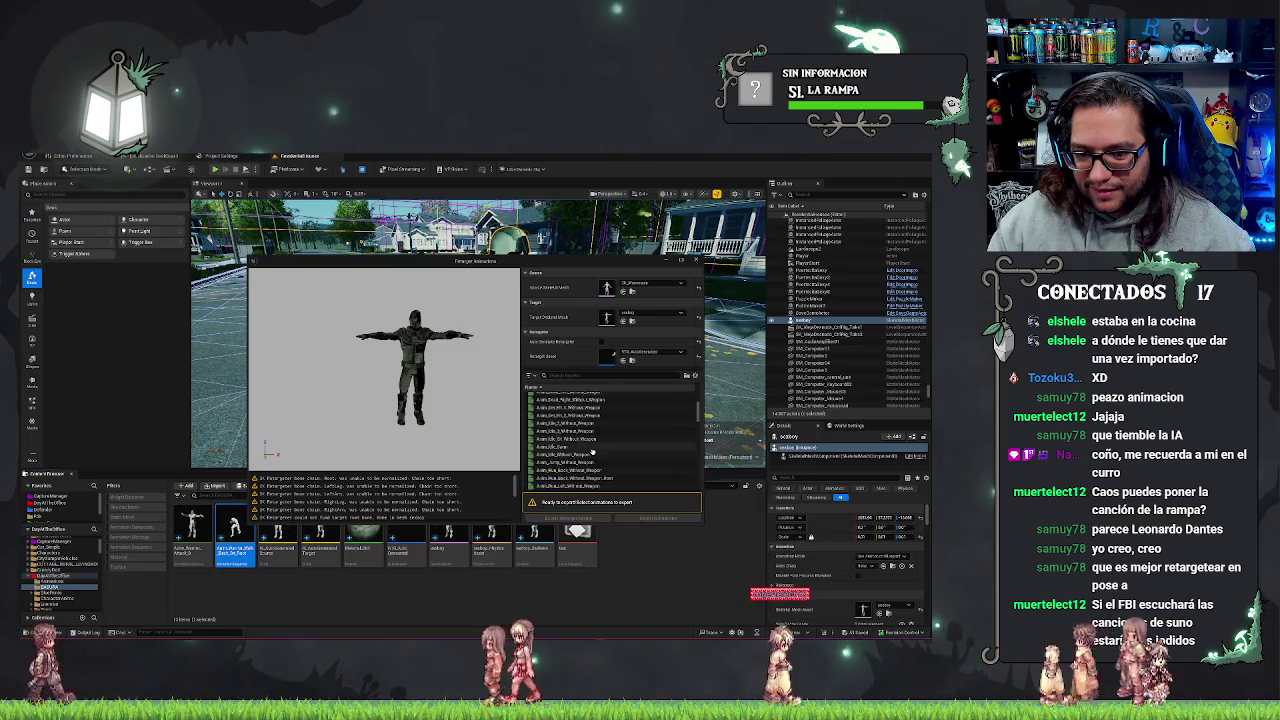
{"action": "scroll", "coordinate": [592, 451], "scroll_direction": "down", "scroll_amount": 5}
{"action": "scroll", "coordinate": [600, 425], "scroll_direction": "down", "scroll_amount": 5}
{"action": "scroll", "coordinate": [585, 432], "scroll_direction": "down", "scroll_amount": 3}
{"action": "scroll", "coordinate": [594, 436], "scroll_direction": "down", "scroll_amount": 5}
{"action": "scroll", "coordinate": [597, 432], "scroll_direction": "up", "scroll_amount": 10}
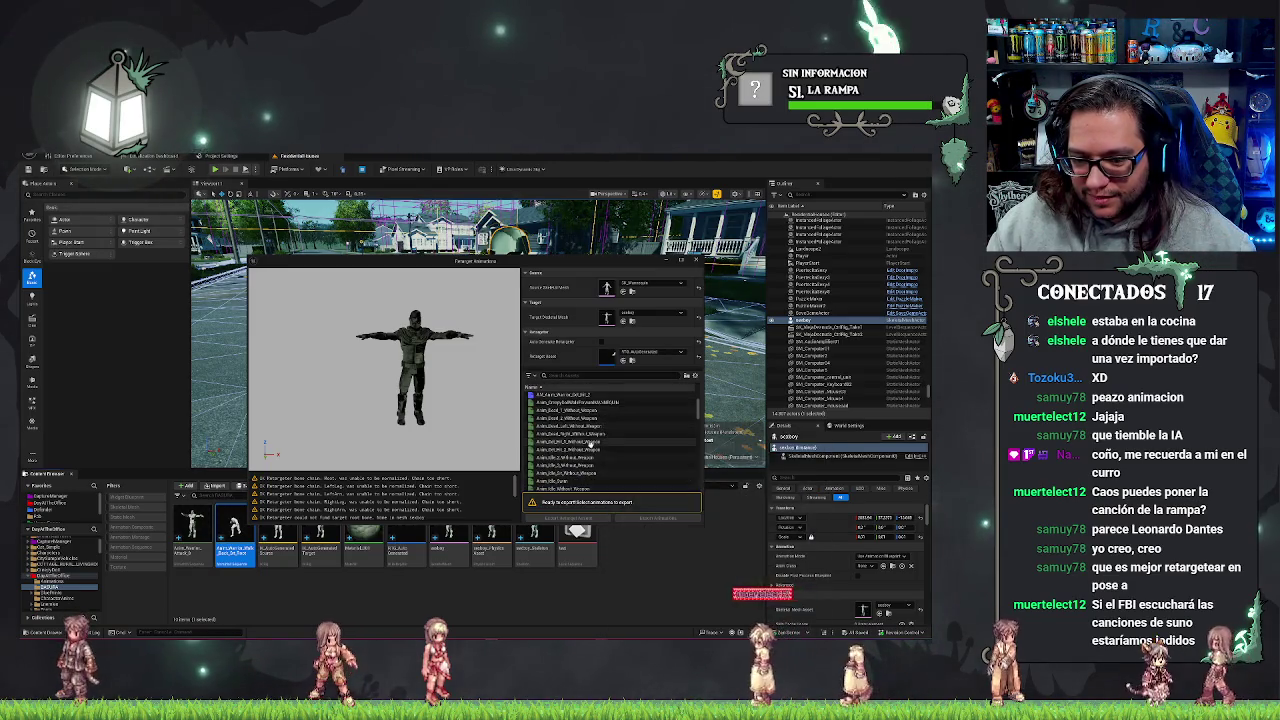
{"action": "left_click", "coordinate": [604, 441]}
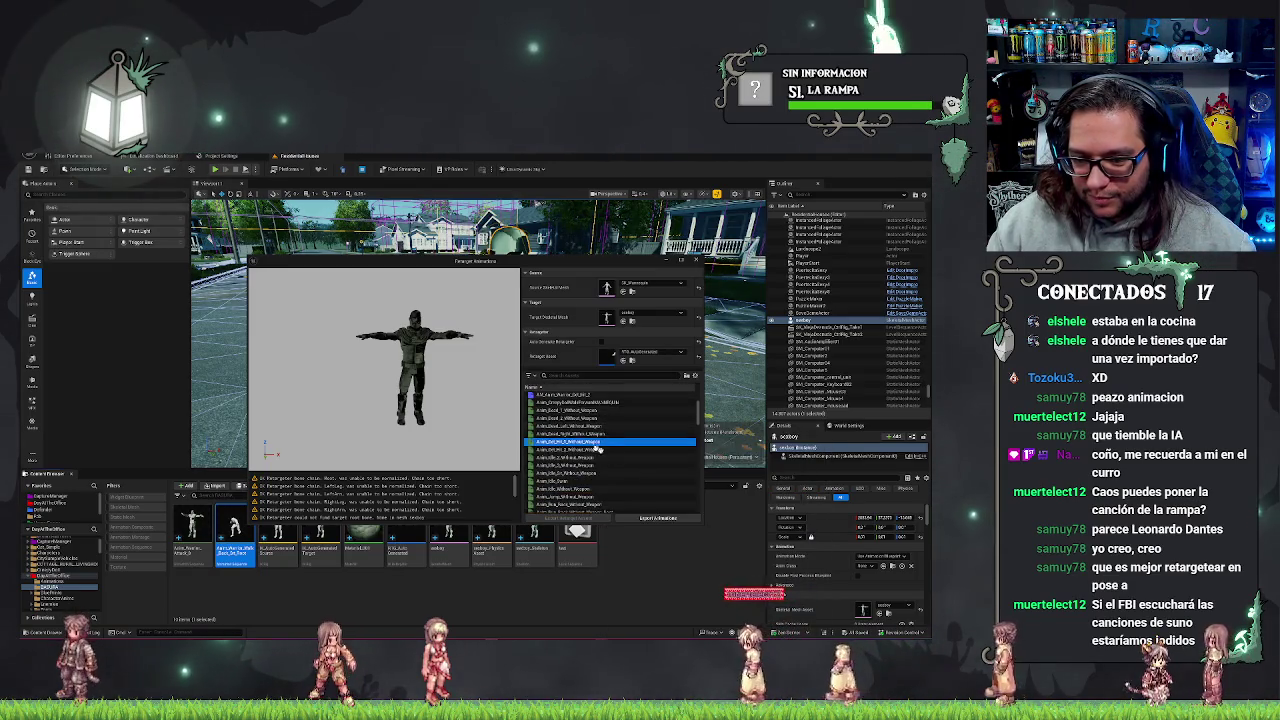
- Export the retargeted animation, confirming the destination folder and batch export options
{"action": "left_click", "coordinate": [648, 518]}
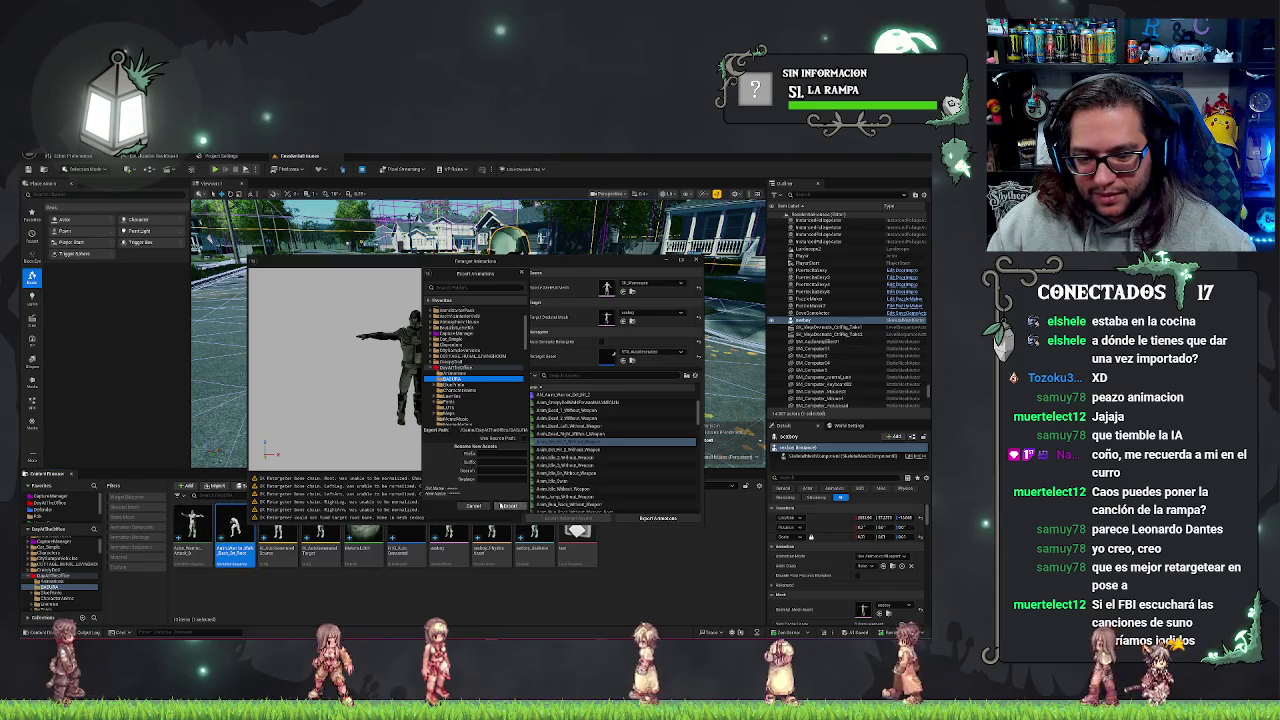
{"action": "left_click", "coordinate": [510, 505]}
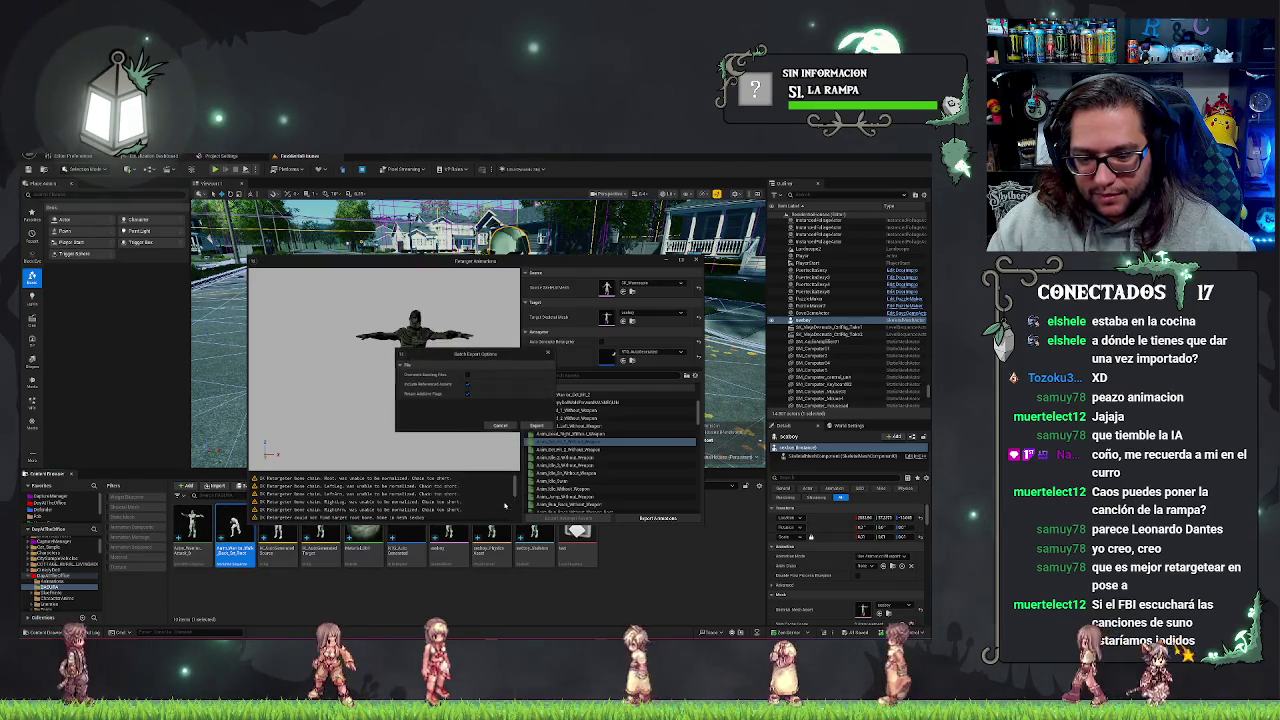
{"action": "left_click", "coordinate": [524, 427]}
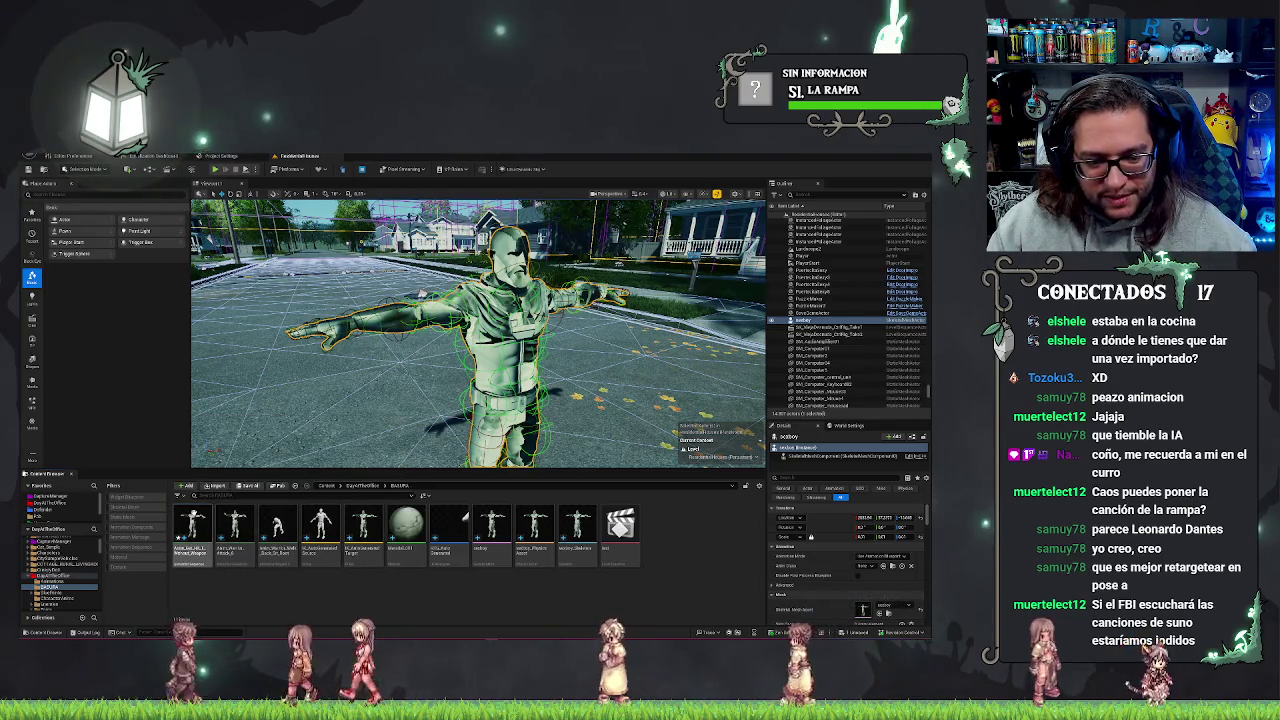
{"action": "double_click", "coordinate": [200, 514]}
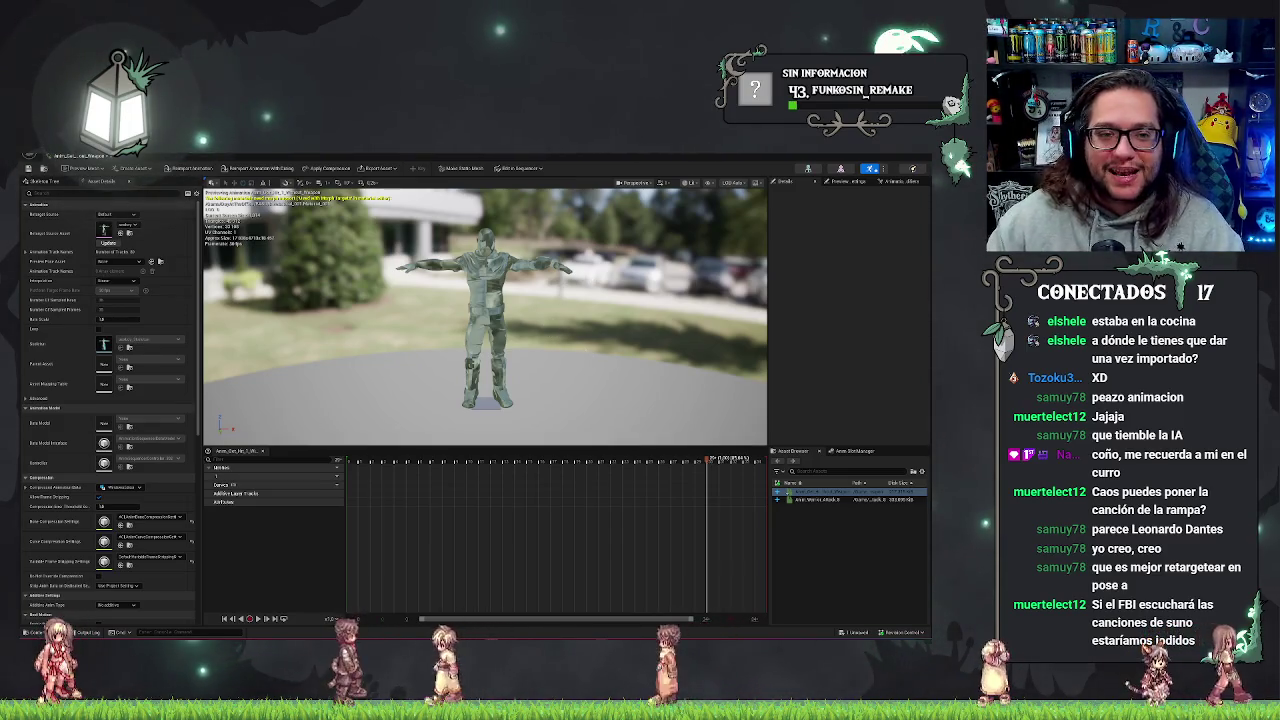
{"action": "key", "text": "alt+Tab"}
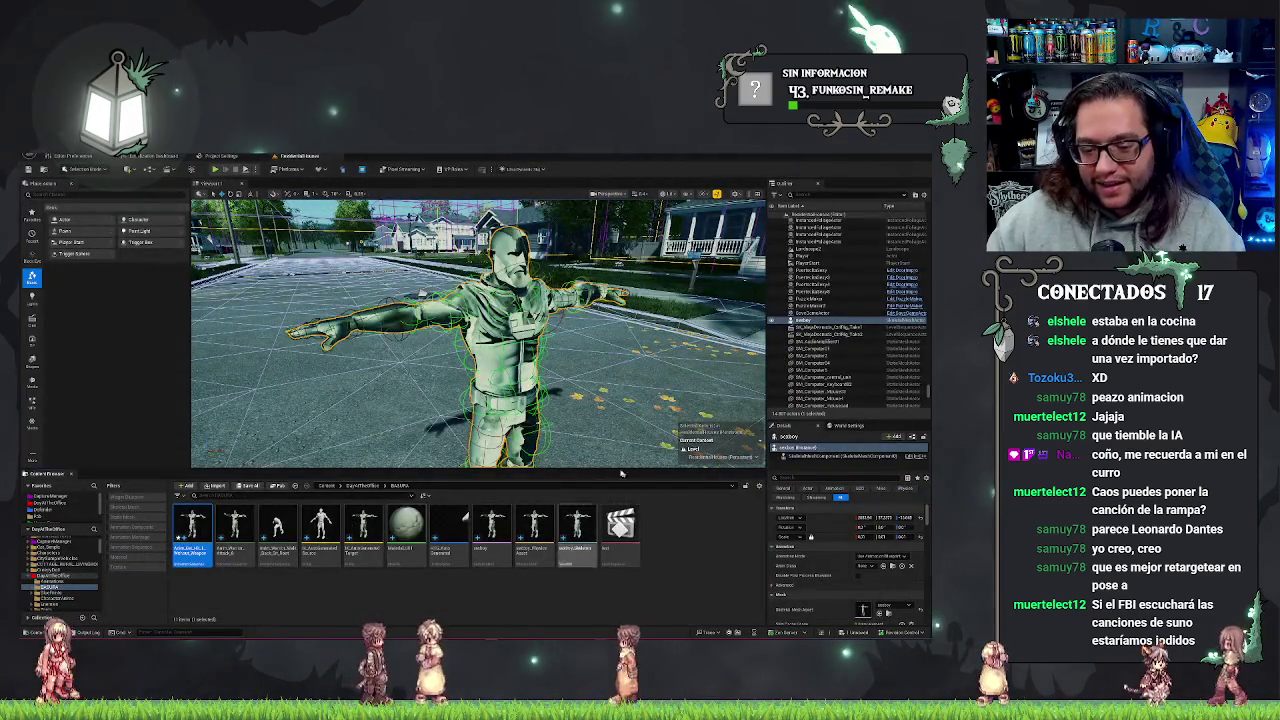
{"action": "mouse_move", "coordinate": [417, 534]}
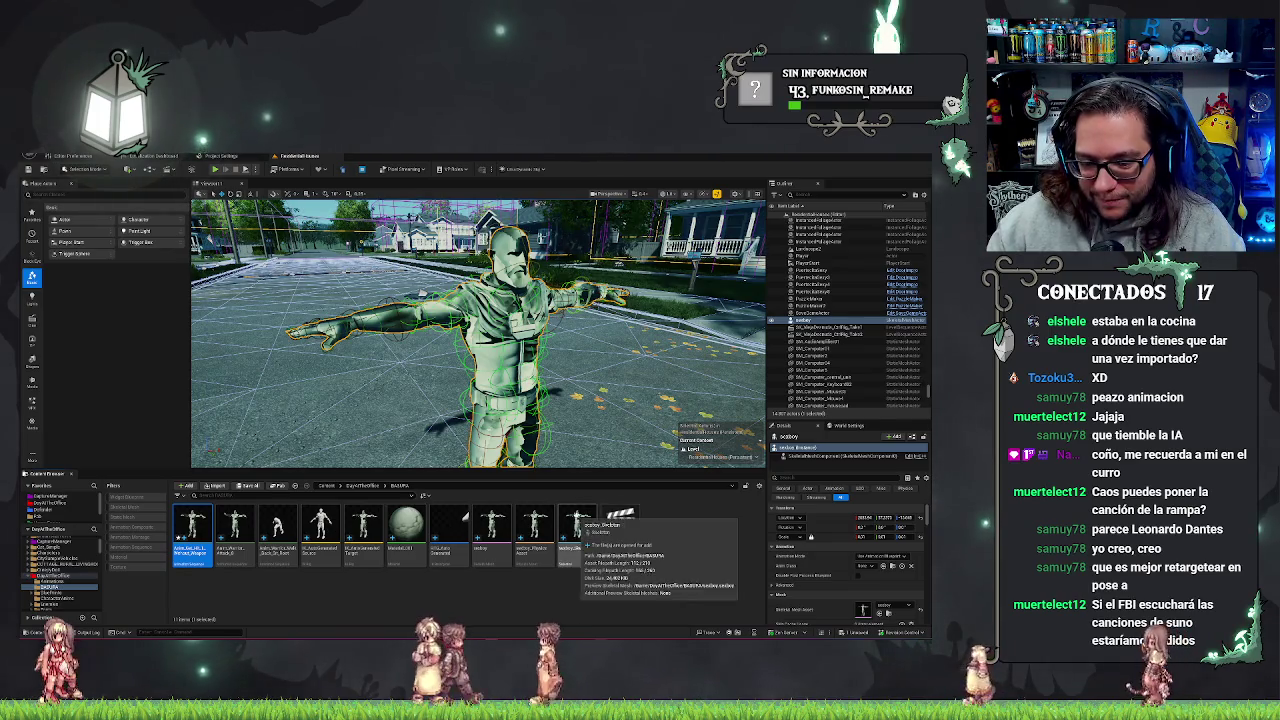
- Inspect the soldier skeleton's right-arm and neck bones, then return to the level editor
{"action": "double_click", "coordinate": [585, 525]}
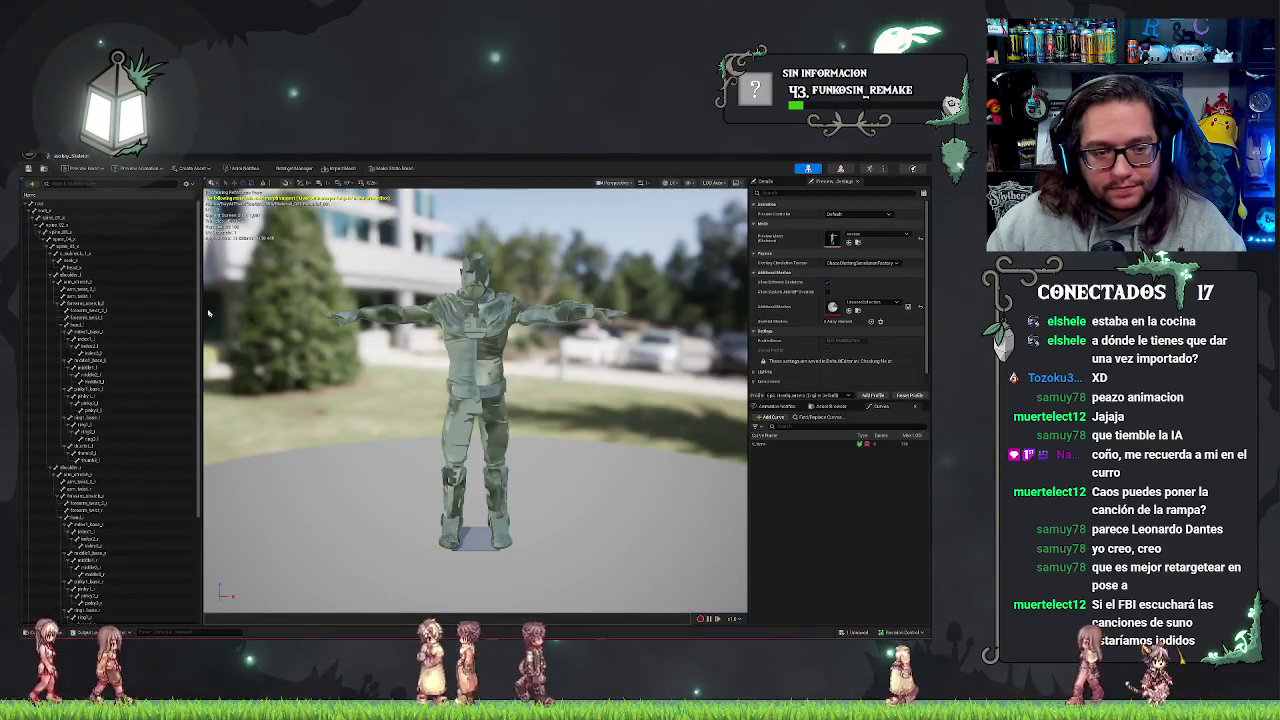
{"action": "left_click", "coordinate": [586, 293]}
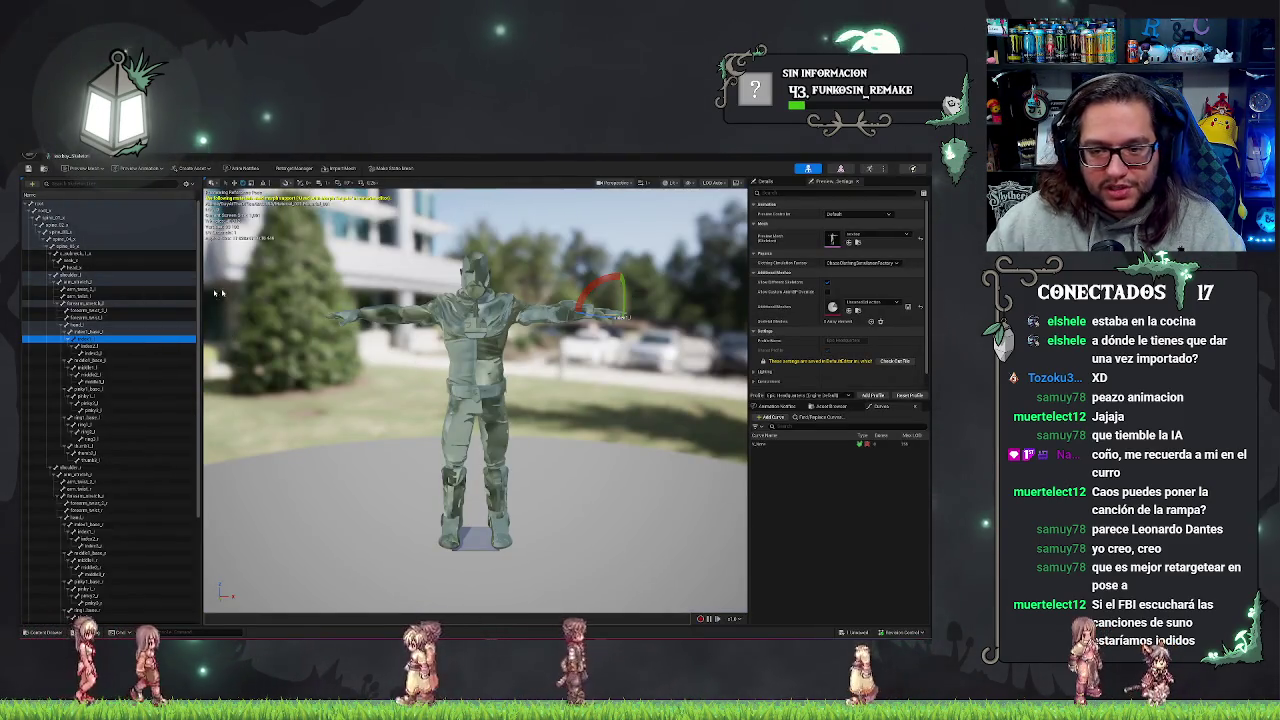
{"action": "left_click", "coordinate": [478, 270]}
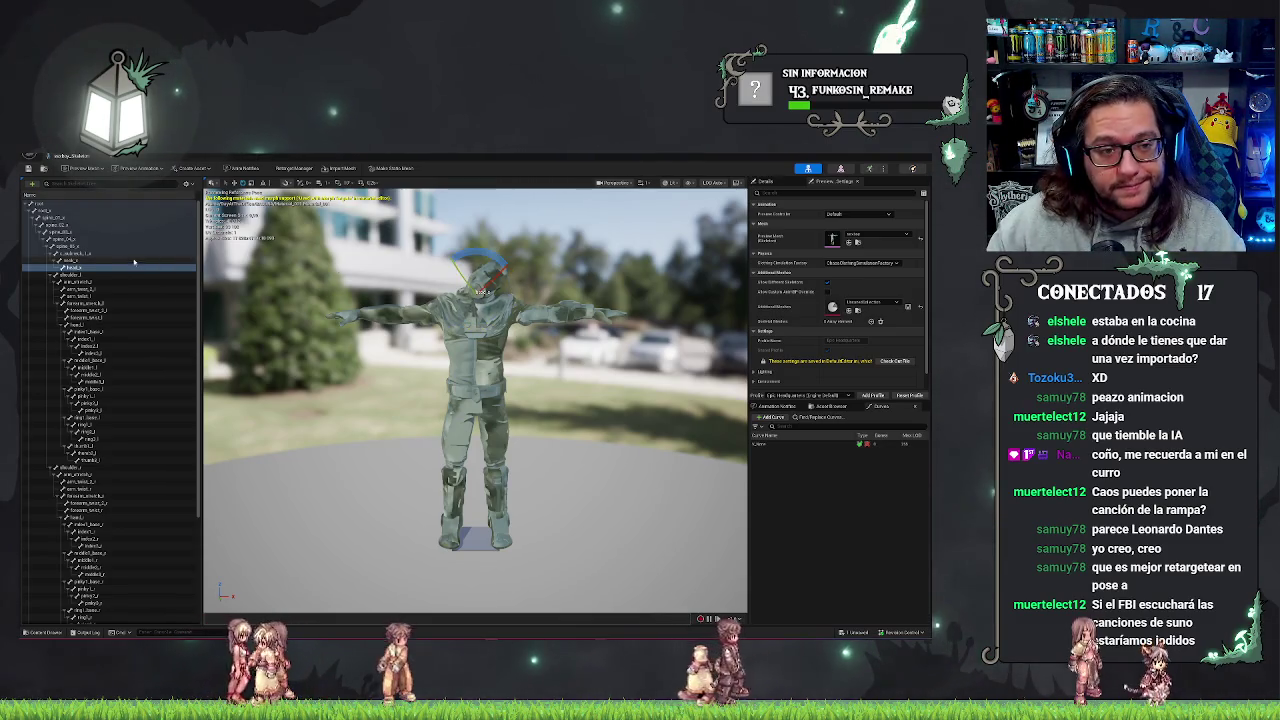
{"action": "key", "text": "alt+Tab"}
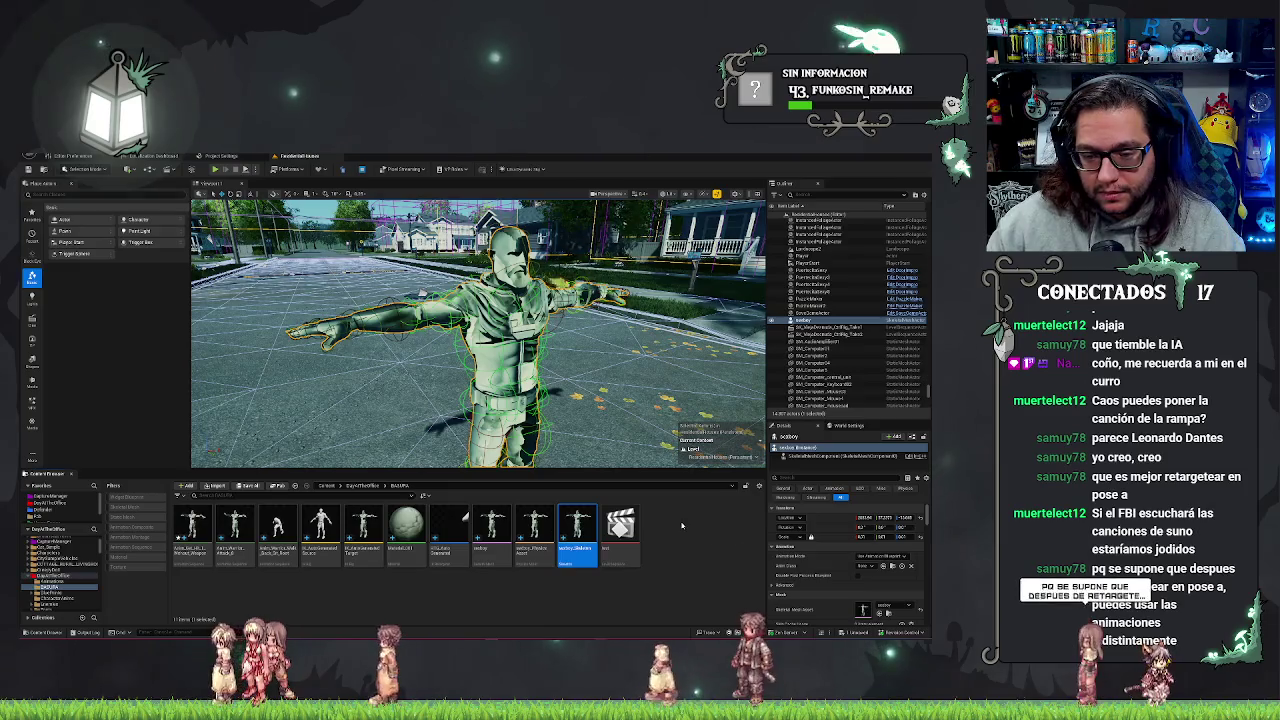
- Set the street character's Anim Class to an ABP_Quinn animation blueprint
{"action": "left_click", "coordinate": [683, 527]}
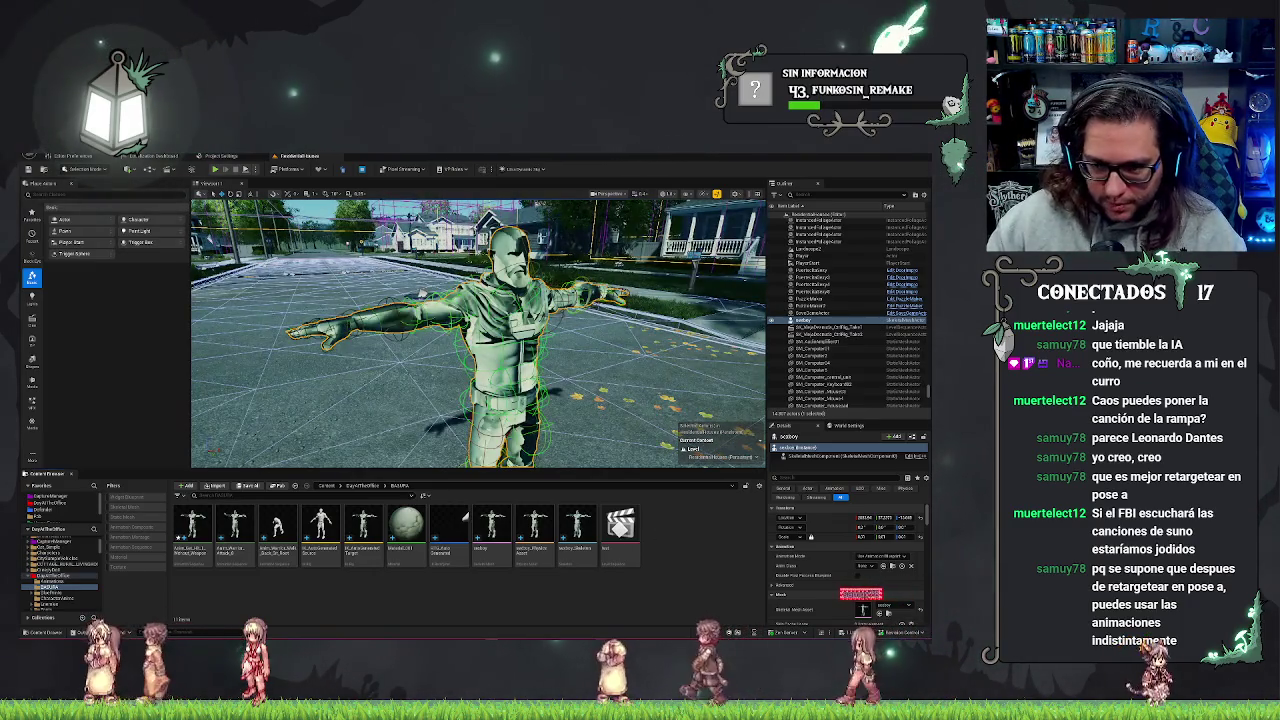
{"action": "scroll", "coordinate": [478, 333], "scroll_direction": "down", "scroll_amount": 5}
{"action": "scroll", "coordinate": [478, 333], "scroll_direction": "up", "scroll_amount": 4}
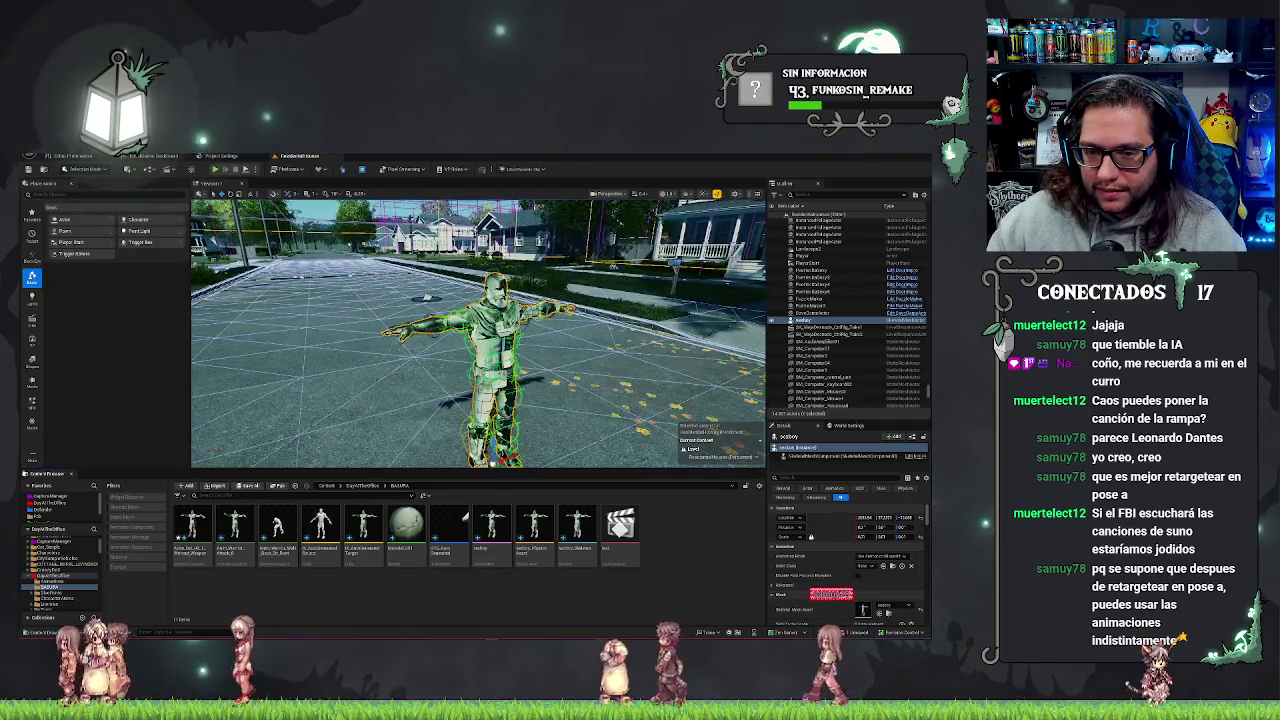
{"action": "scroll", "coordinate": [478, 332], "scroll_direction": "down", "scroll_amount": 3}
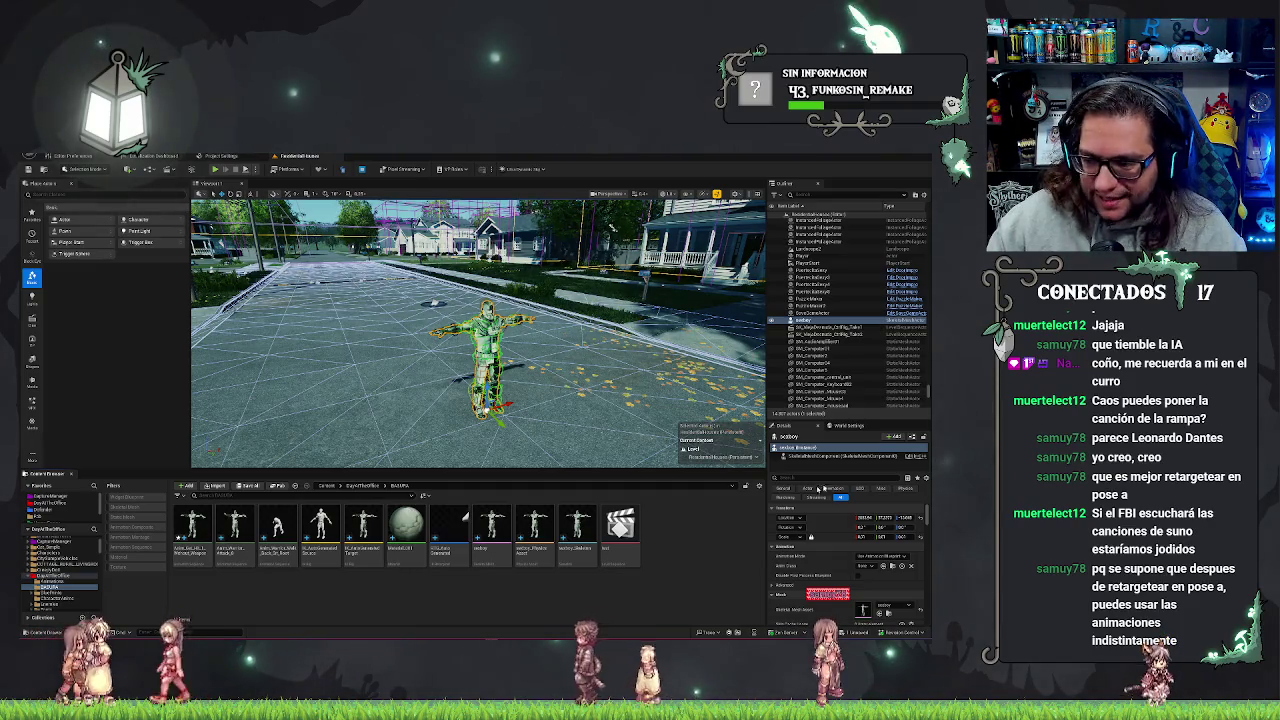
{"action": "left_click", "coordinate": [872, 566]}
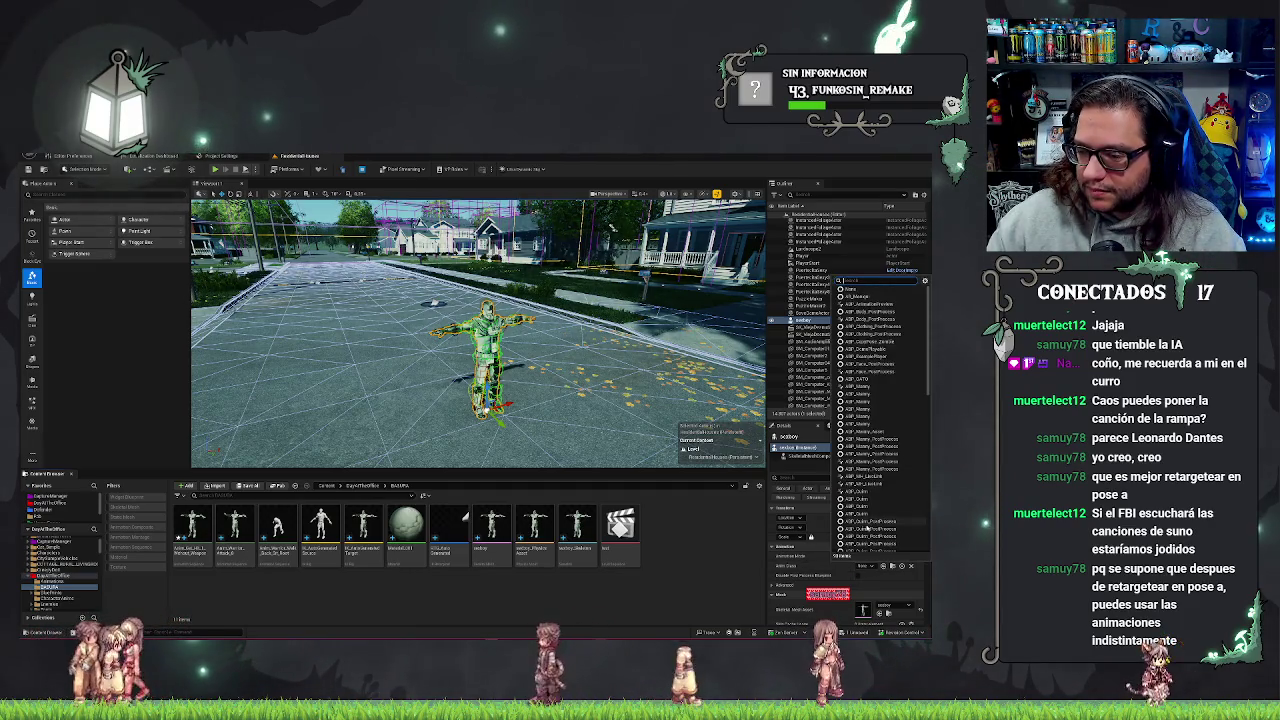
{"action": "left_click", "coordinate": [882, 566]}
{"action": "left_click", "coordinate": [880, 556]}
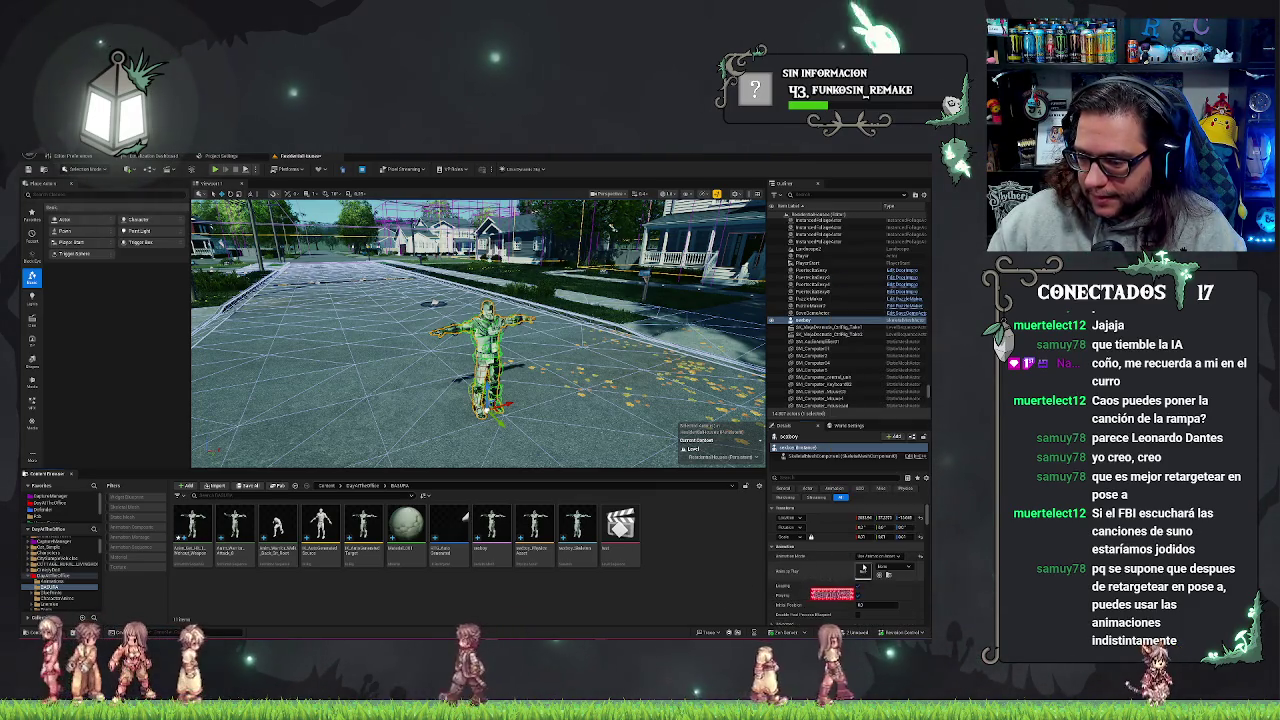
{"action": "left_click", "coordinate": [882, 566]}
{"action": "left_click", "coordinate": [886, 493]}
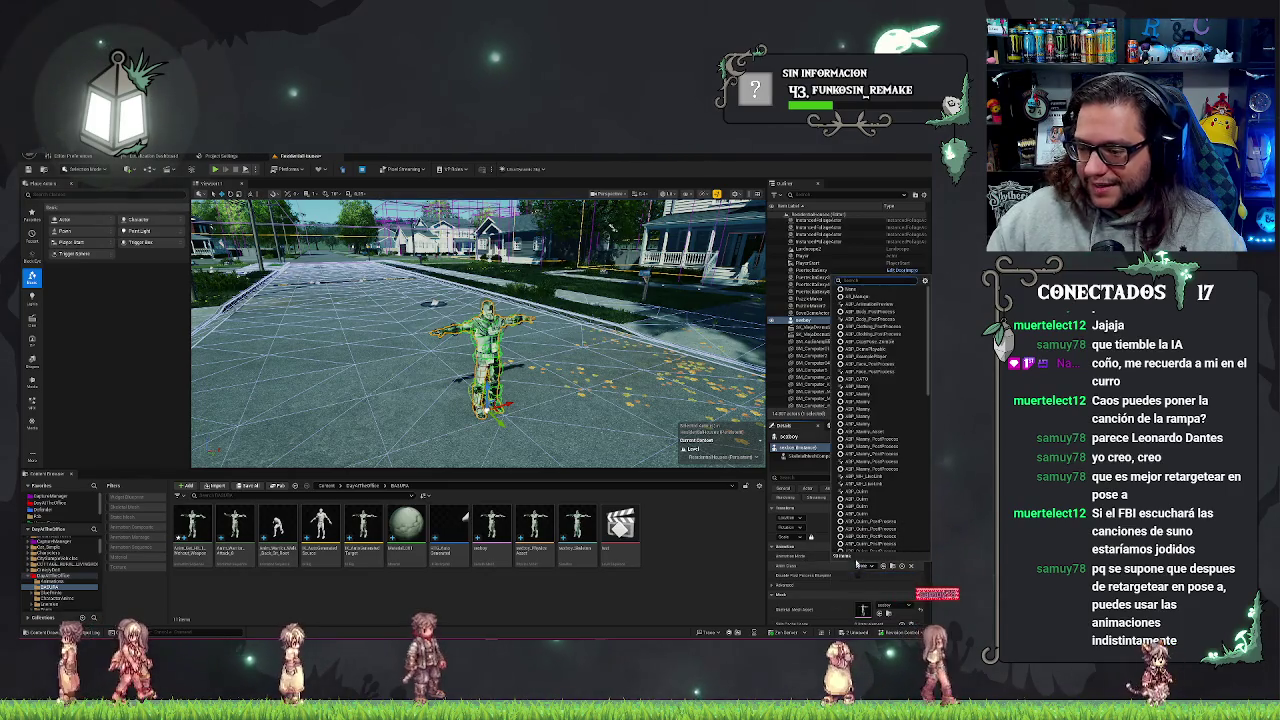
{"action": "left_click", "coordinate": [848, 499]}
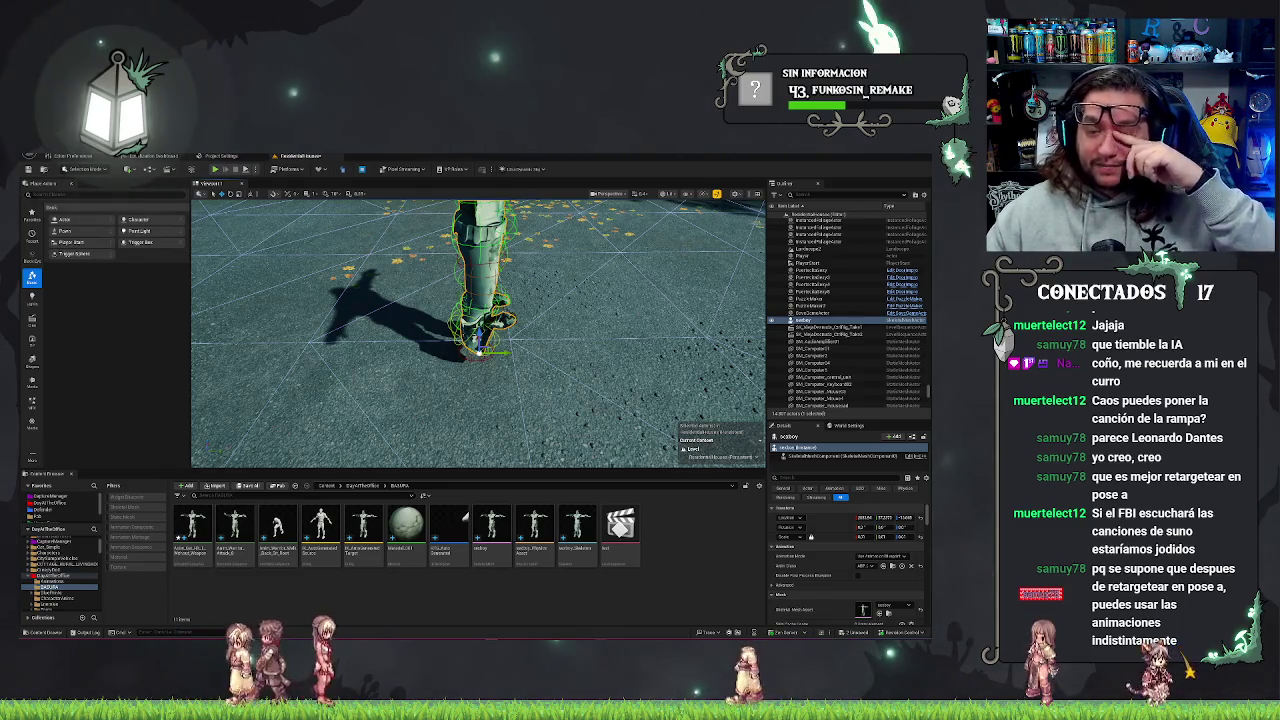
{"action": "scroll", "coordinate": [478, 332], "scroll_direction": "down", "scroll_amount": 10}
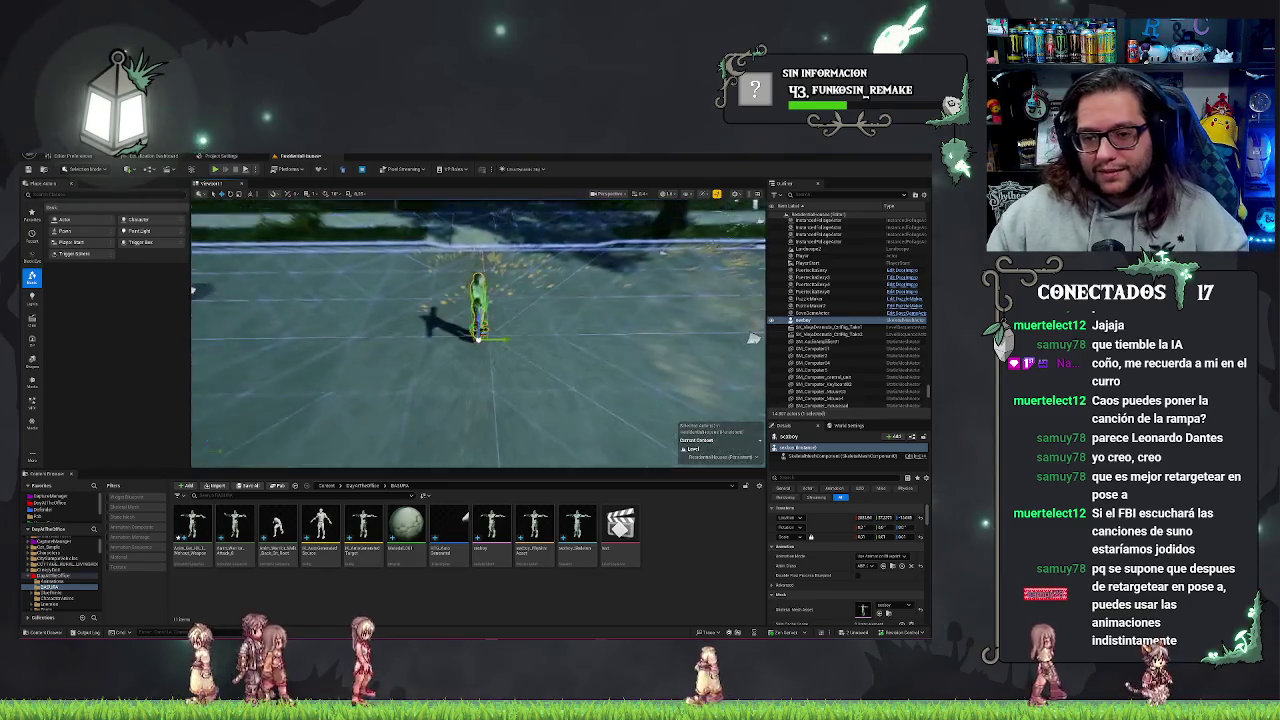
- Frame the character and switch its Animation Mode to Use Animation Asset
{"action": "key", "text": "f"}
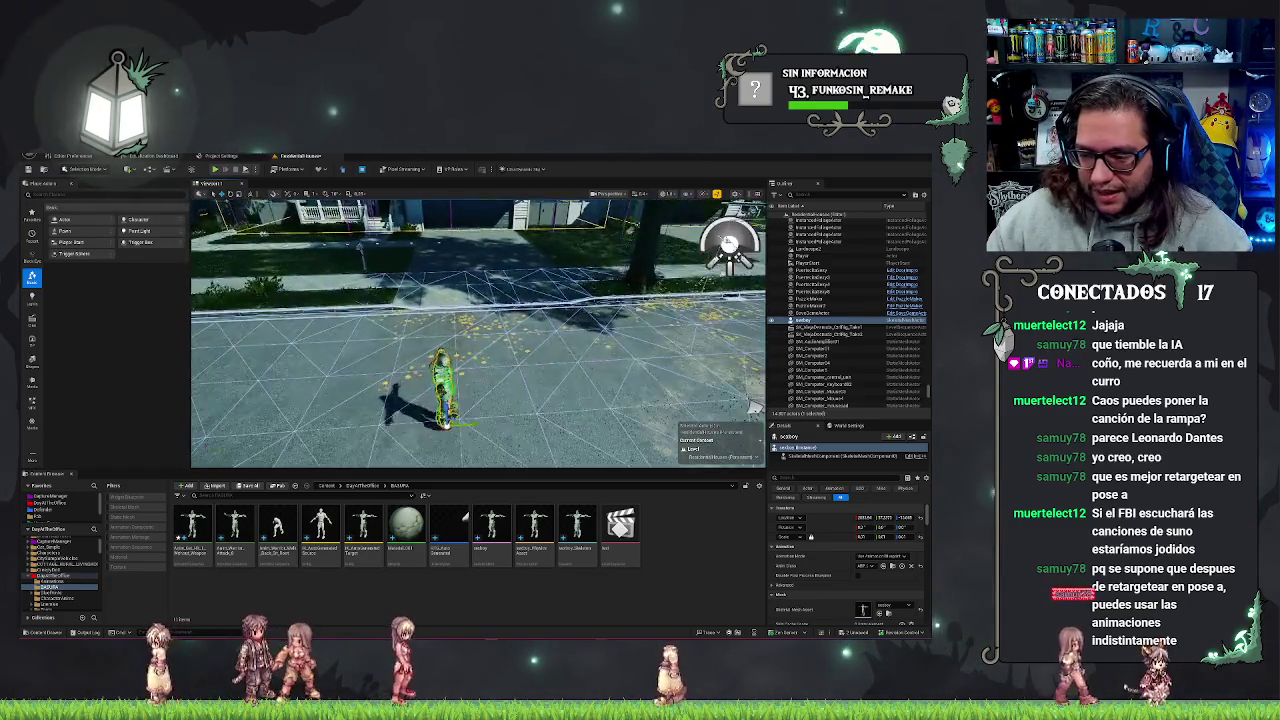
{"action": "scroll", "coordinate": [478, 332], "scroll_direction": "down", "scroll_amount": 8}
{"action": "scroll", "coordinate": [478, 332], "scroll_direction": "up", "scroll_amount": 10}
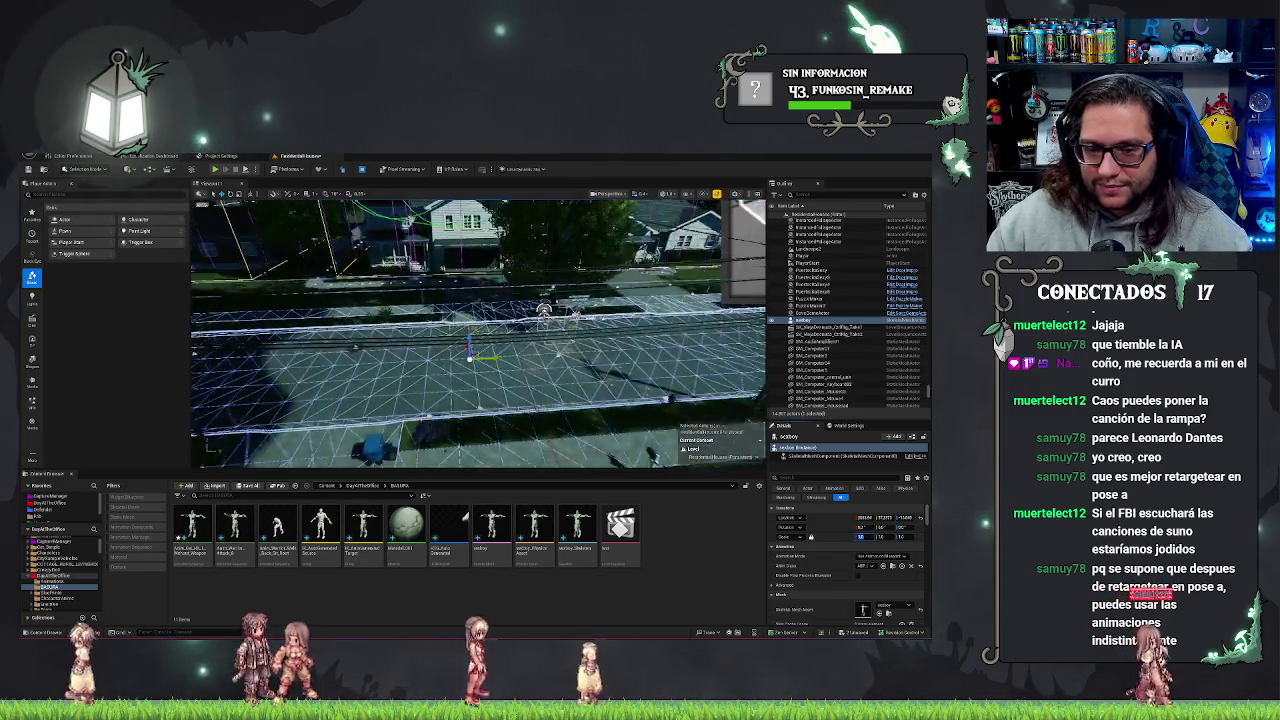
{"action": "mouse_move", "coordinate": [478, 332]}
{"action": "left_mouse_down"}
{"action": "mouse_move", "coordinate": [450, 356]}
{"action": "mouse_move", "coordinate": [436, 310]}
{"action": "left_mouse_up"}
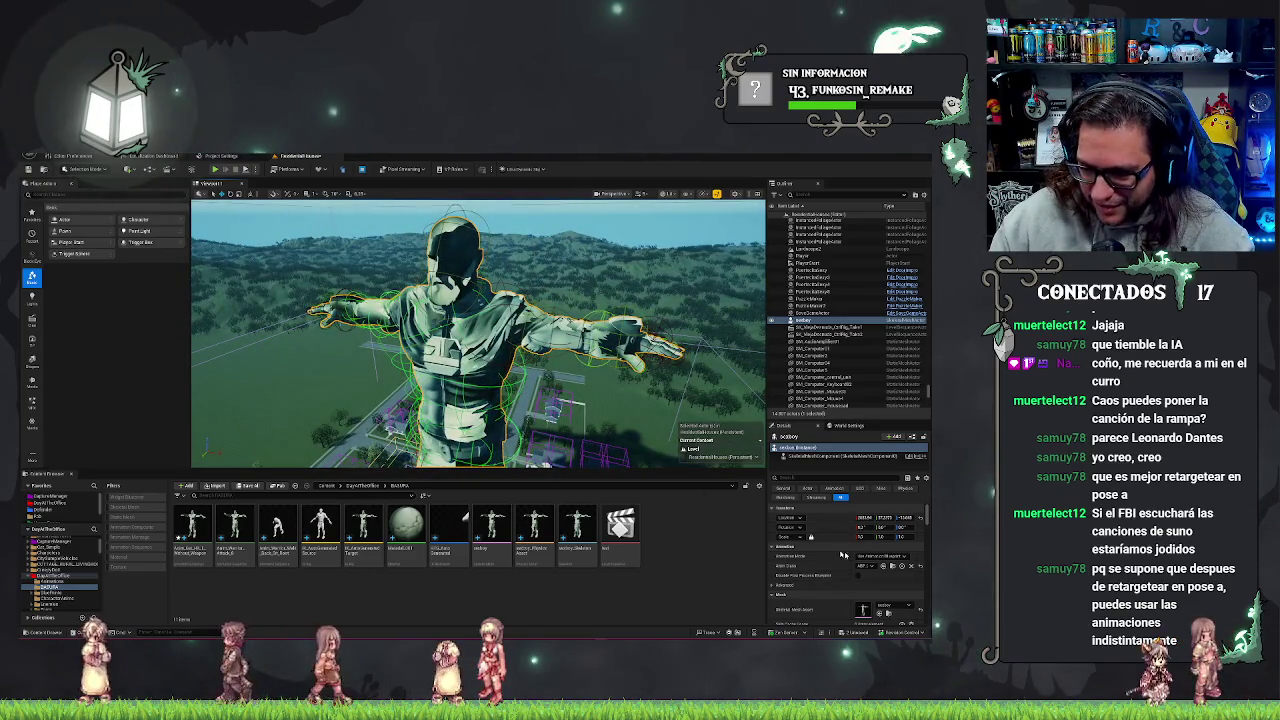
{"action": "left_click", "coordinate": [895, 556]}
{"action": "left_click", "coordinate": [882, 570]}
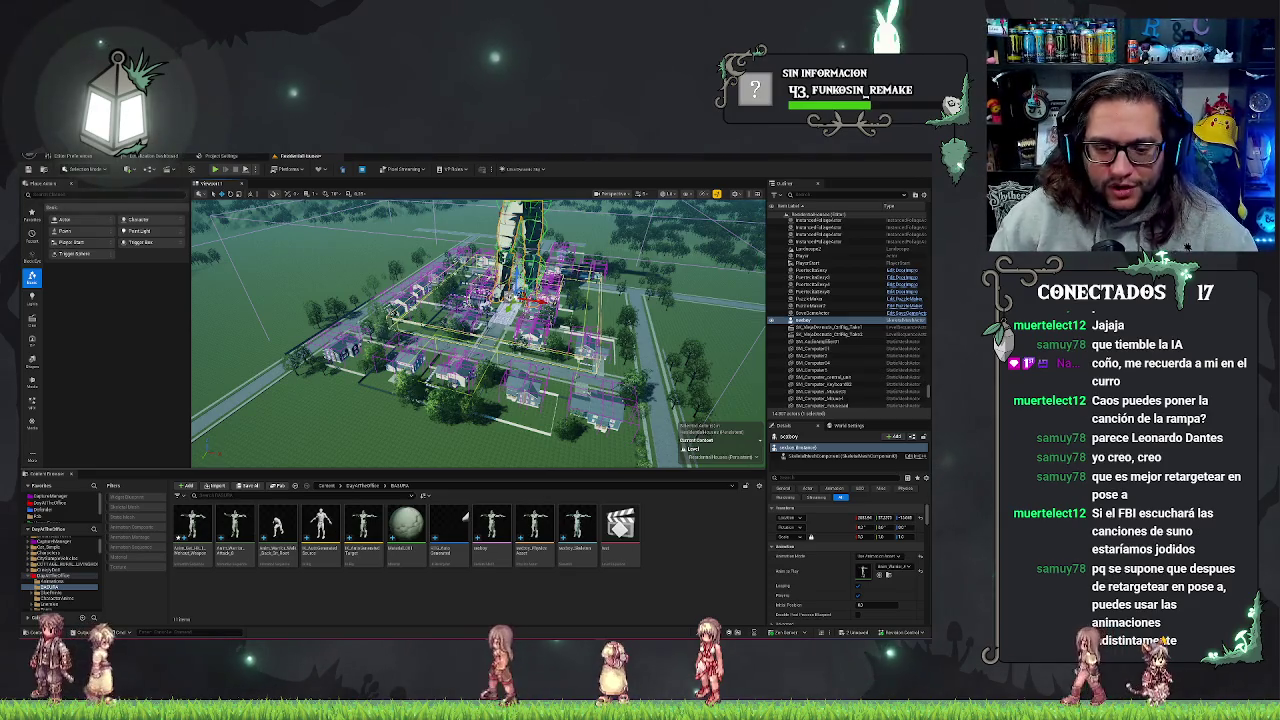
- Delete the giant soldier actor, confirming in the Delete Referenced Actor dialog
{"action": "key", "text": "f"}
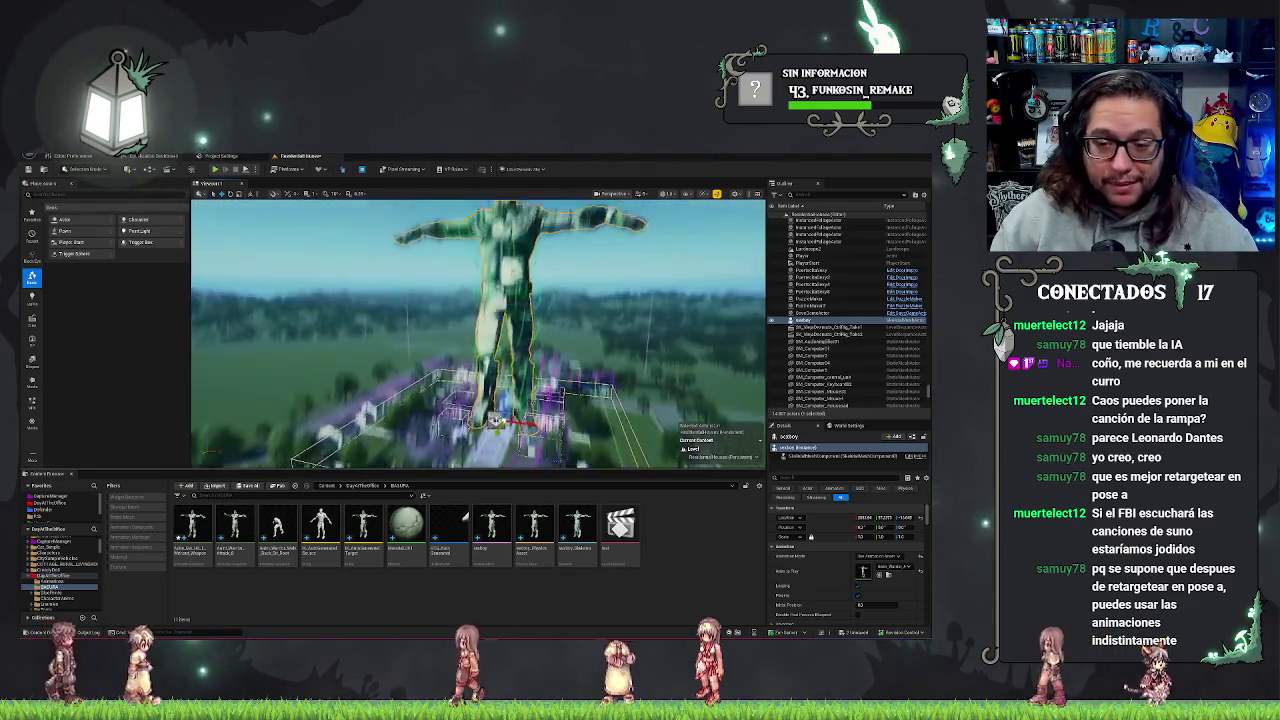
{"action": "right_click", "coordinate": [592, 425]}
{"action": "key", "text": "Escape"}
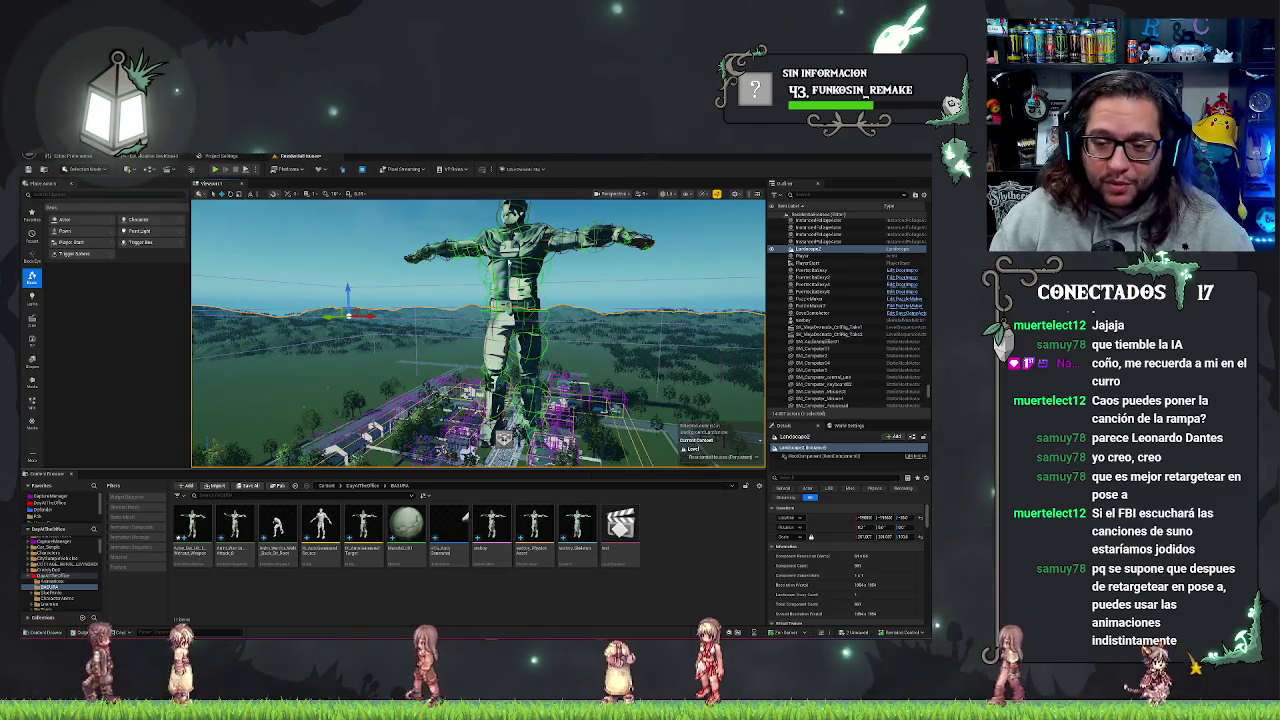
{"action": "left_click_drag", "start_coordinate": [480, 330], "coordinate": [380, 310]}
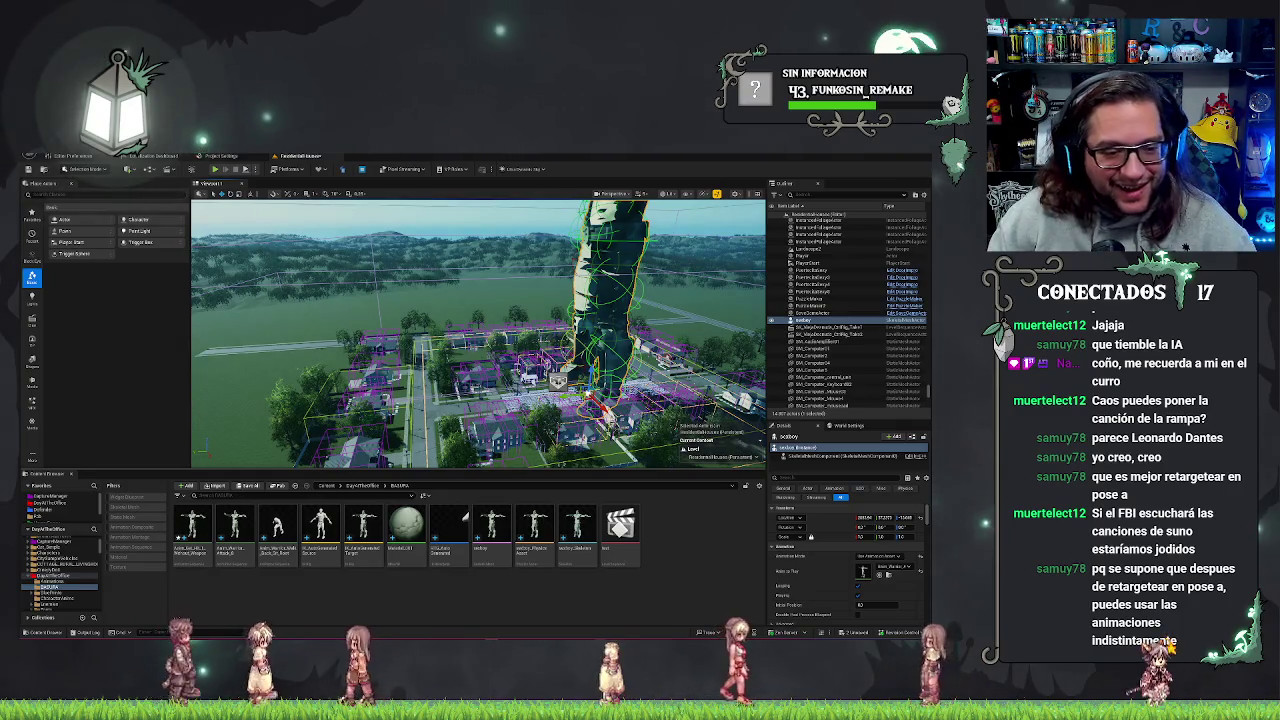
{"action": "left_click_drag", "start_coordinate": [480, 330], "coordinate": [440, 335]}
{"action": "key", "text": "Delete"}
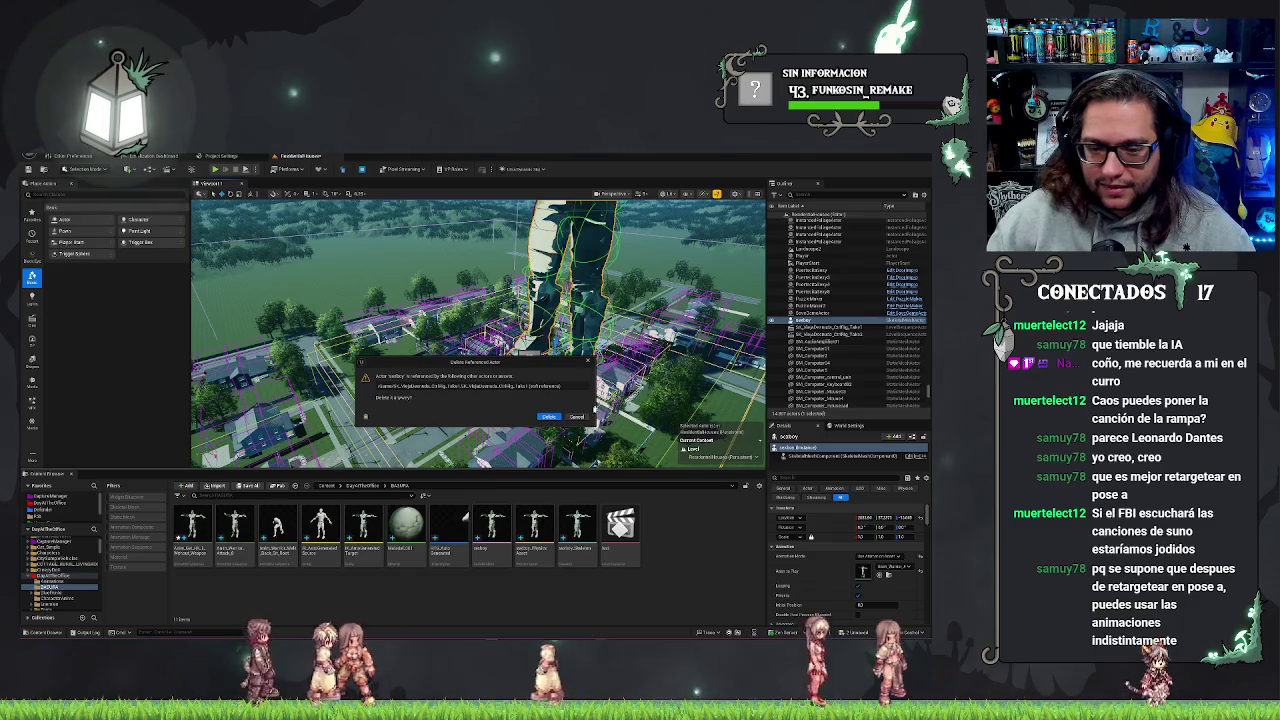
{"action": "left_click", "coordinate": [577, 417]}
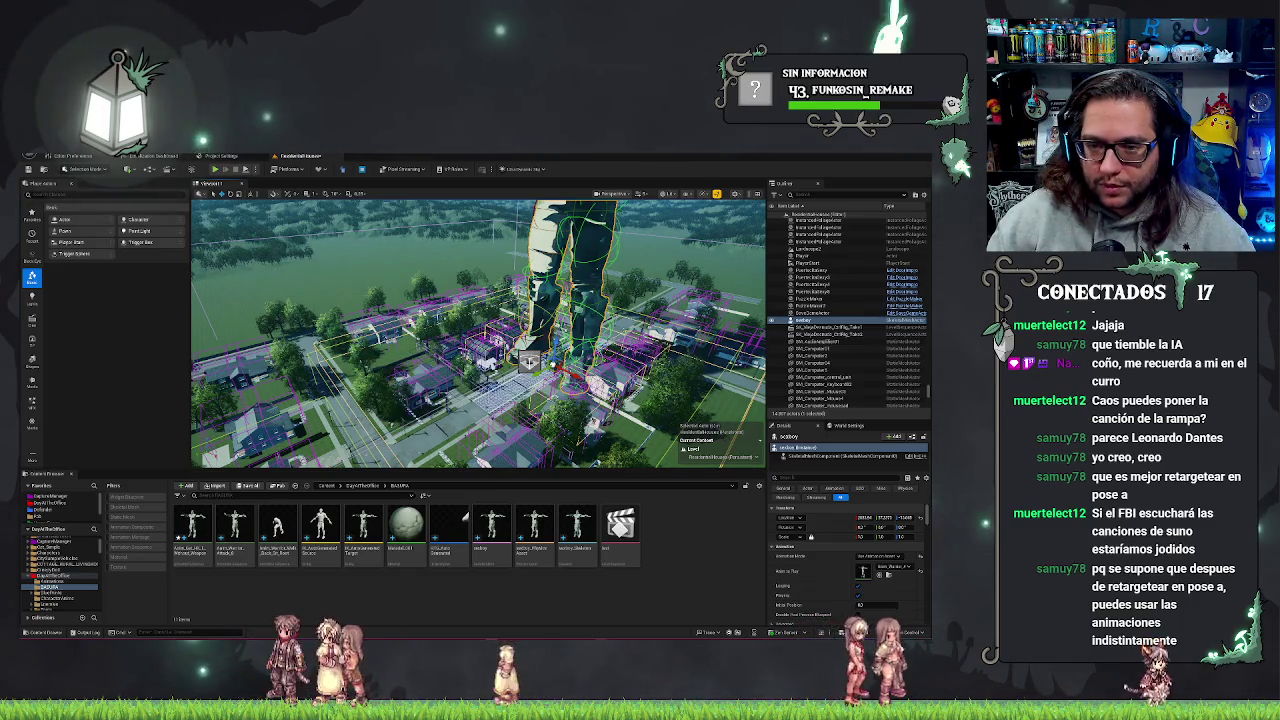
{"action": "key", "text": "Delete"}
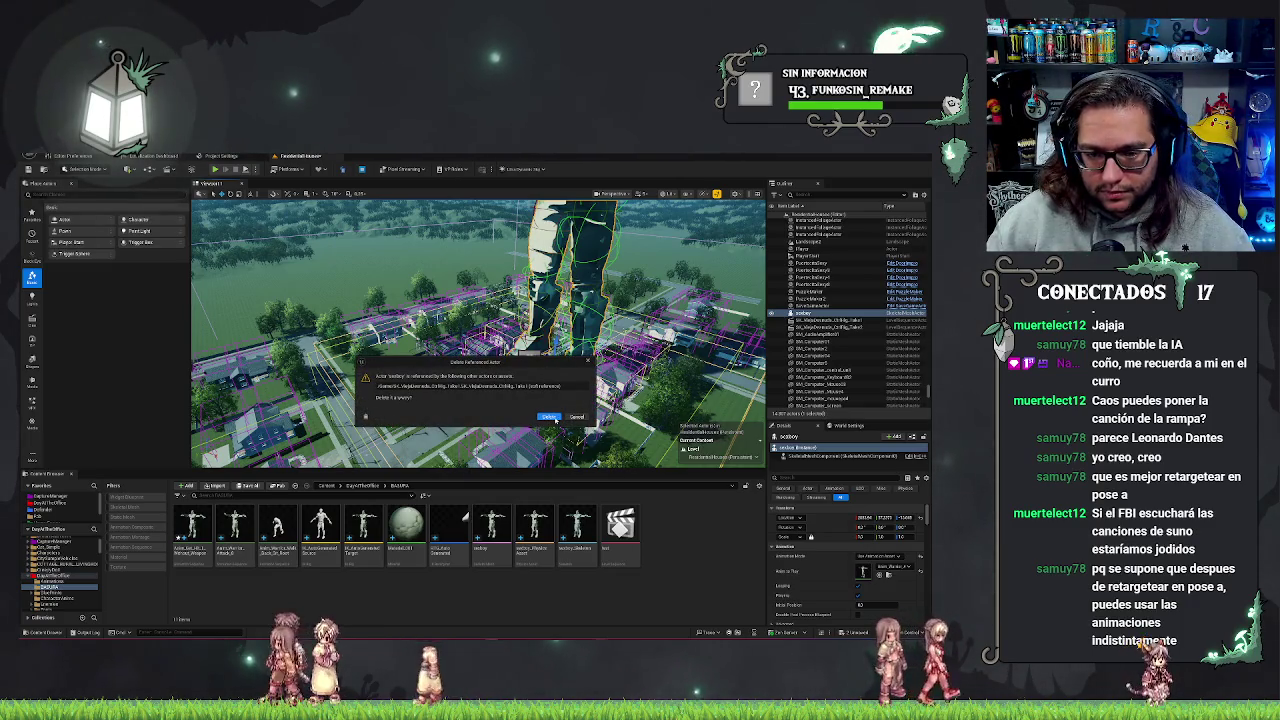
{"action": "left_click", "coordinate": [549, 417]}
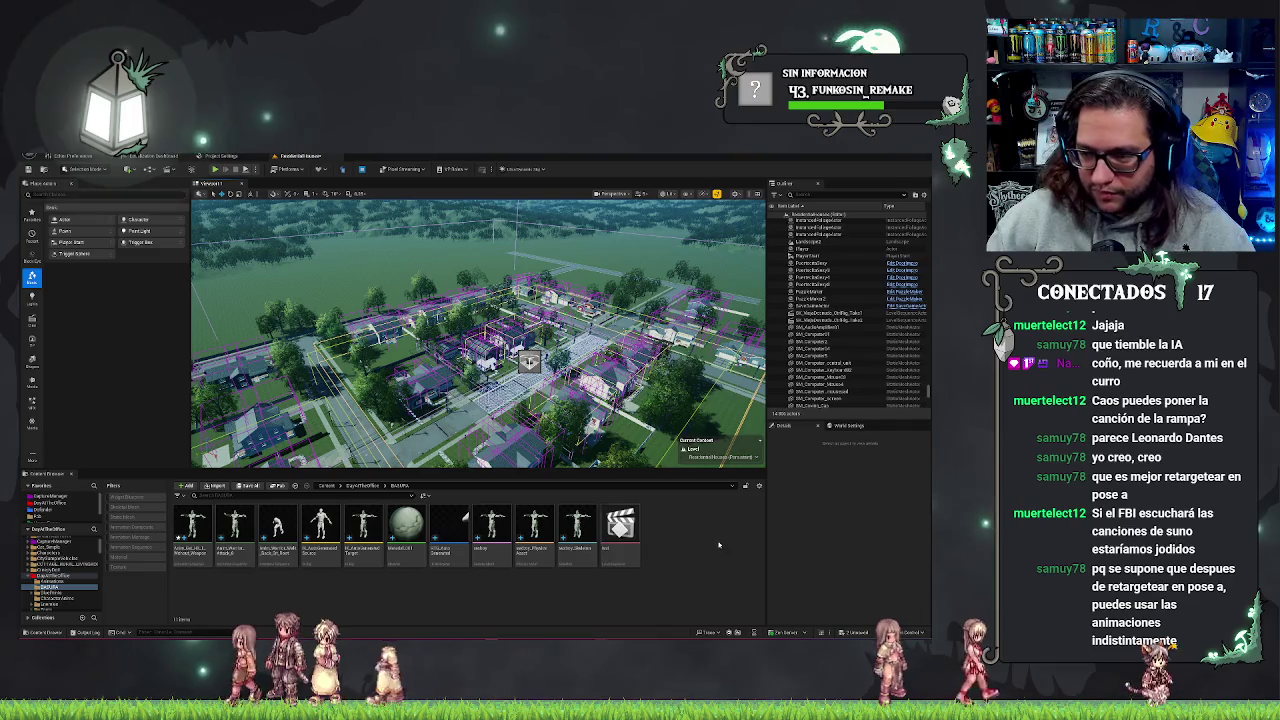
- Force-delete all 11 assets in the content folder and save the changes
{"action": "key", "text": "f"}
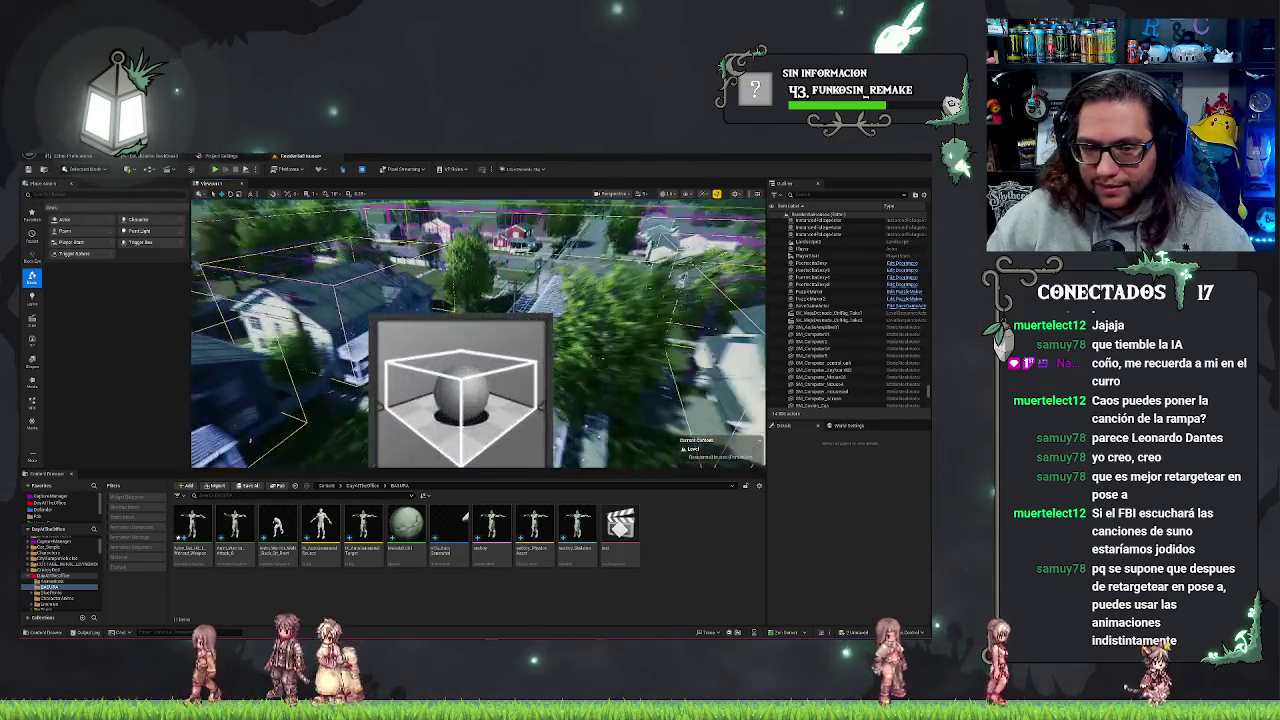
{"action": "scroll", "coordinate": [325, 366], "scroll_direction": "down", "scroll_amount": 5}
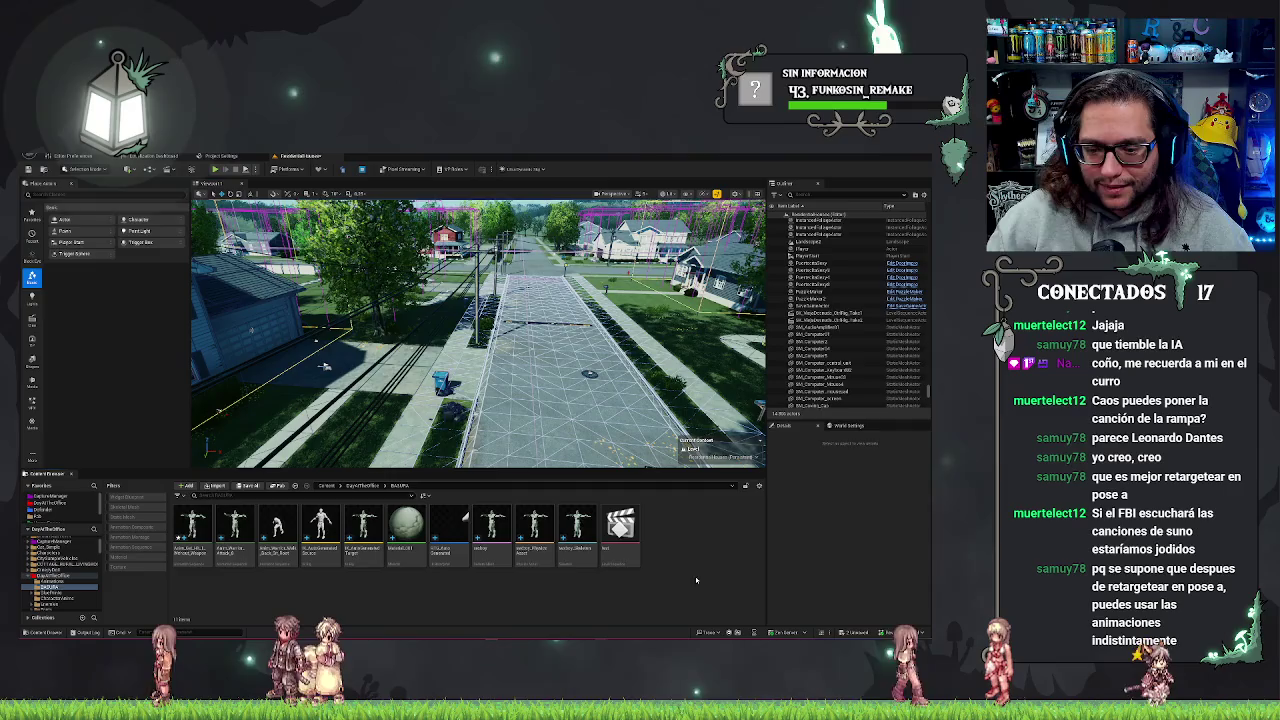
{"action": "right_click", "coordinate": [218, 526]}
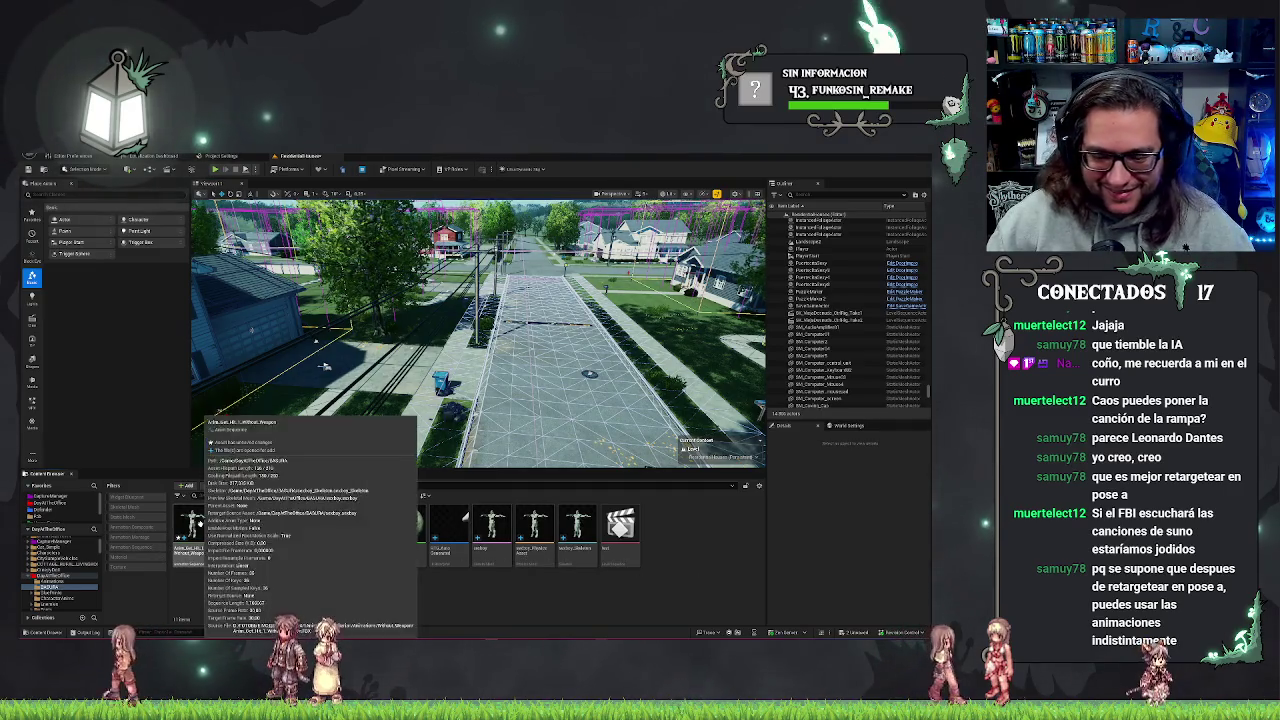
{"action": "key", "text": "Escape"}
{"action": "left_click_drag", "start_coordinate": [200, 575], "coordinate": [681, 546]}
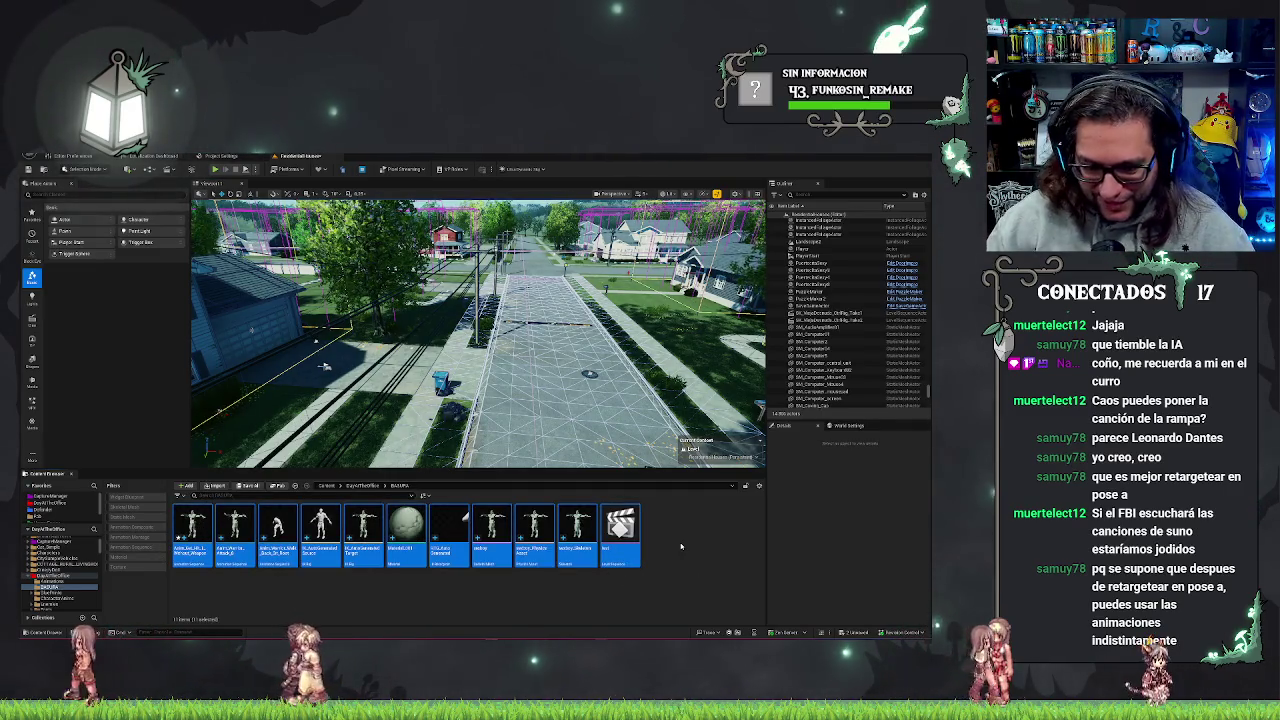
{"action": "key", "text": "Delete"}
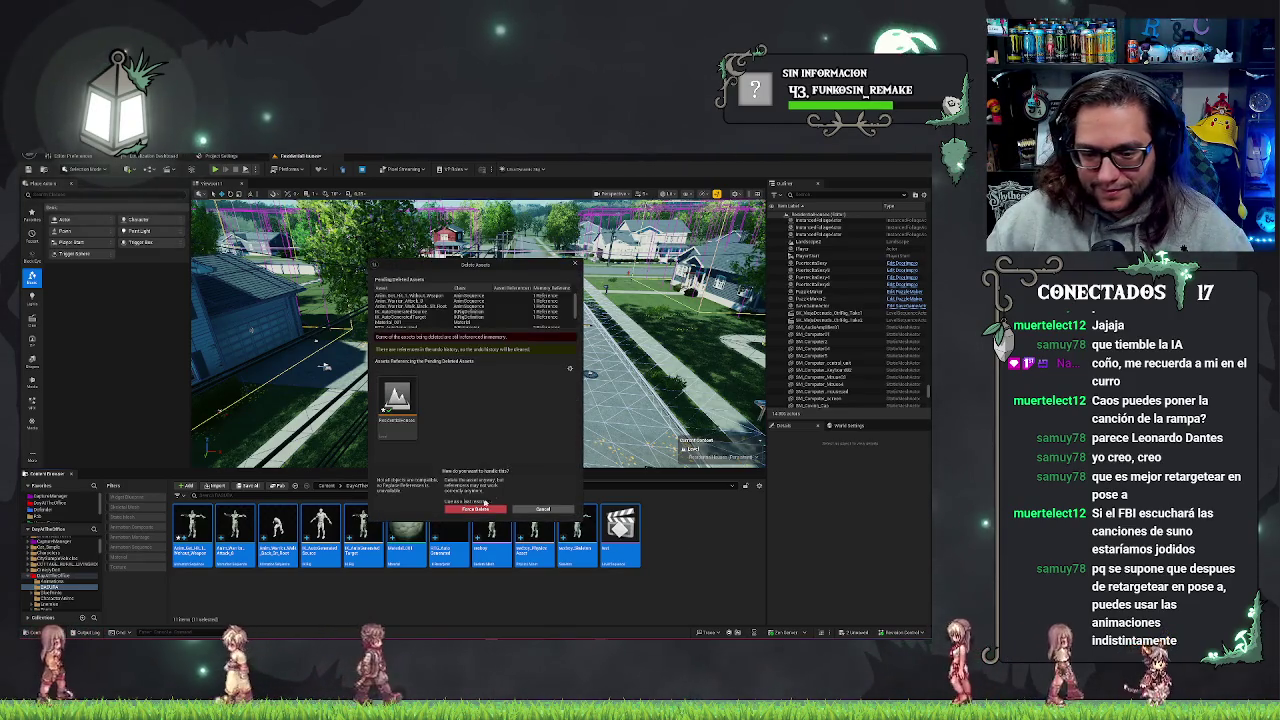
{"action": "left_click", "coordinate": [477, 511]}
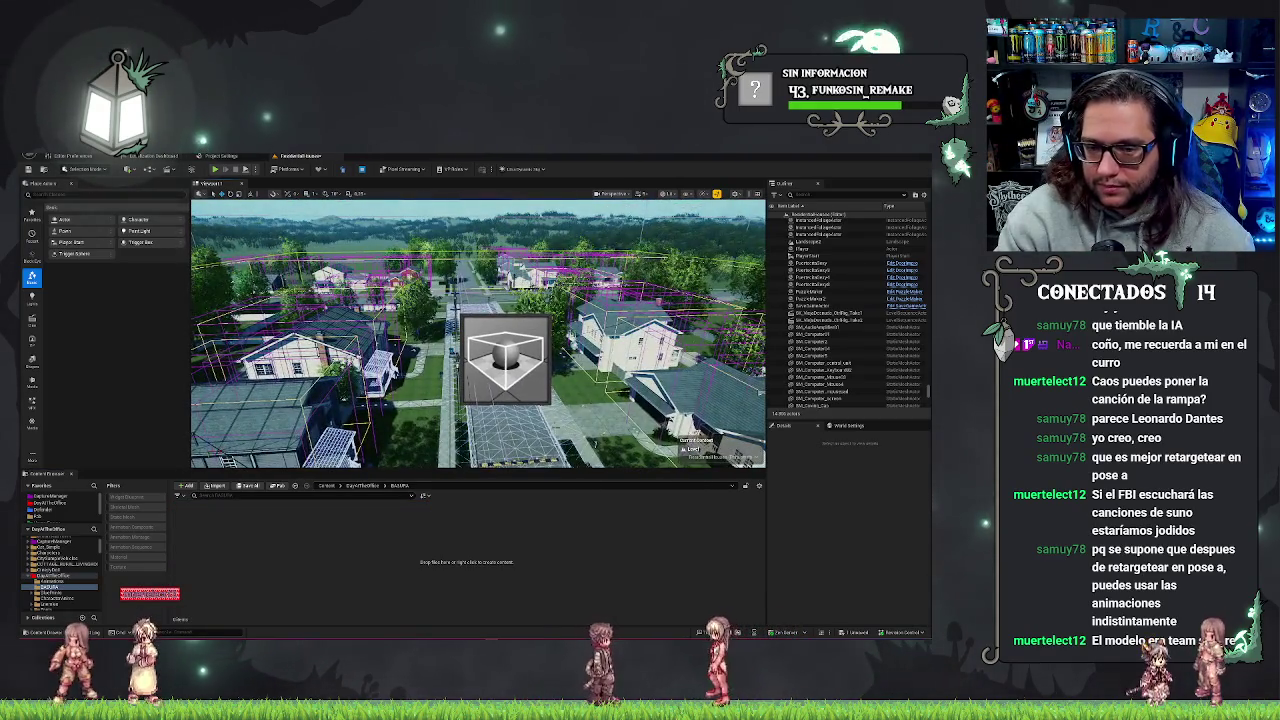
{"action": "key", "text": "ctrl+s"}
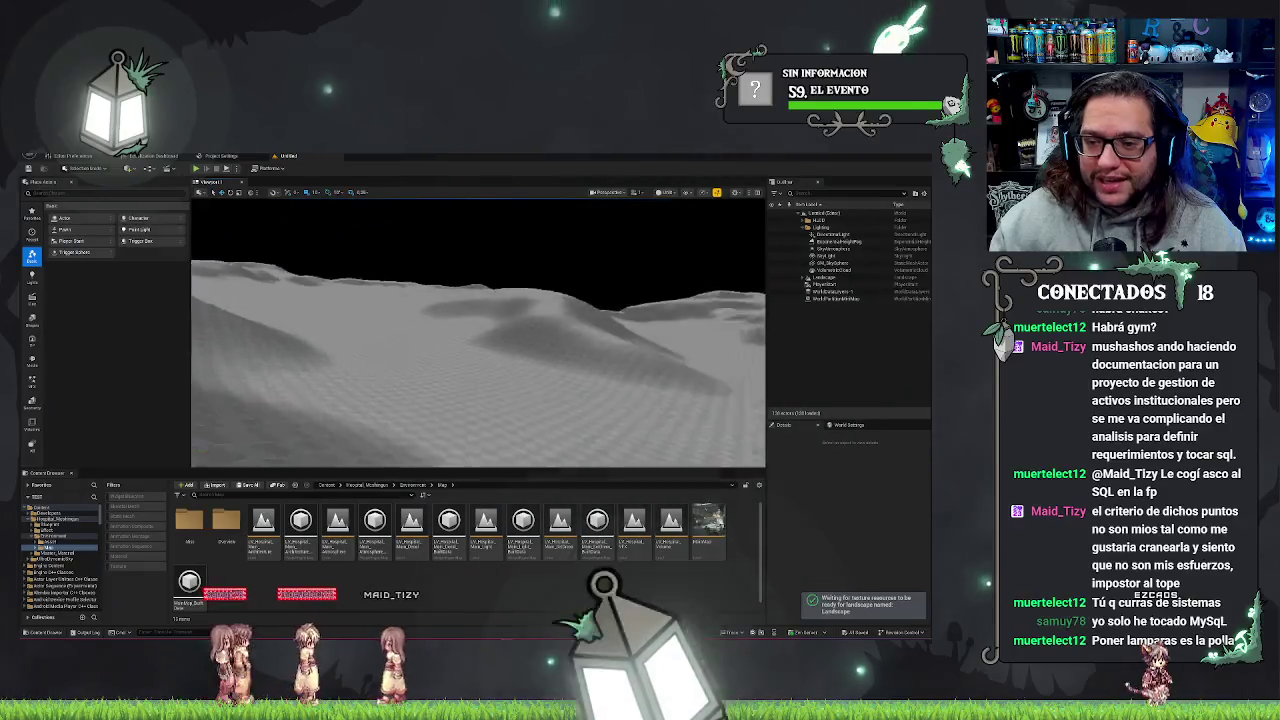
- Tilt the camera down over the grey hilly terrain
{"action": "left_click_drag", "start_coordinate": [533, 300], "coordinate": [533, 331]}
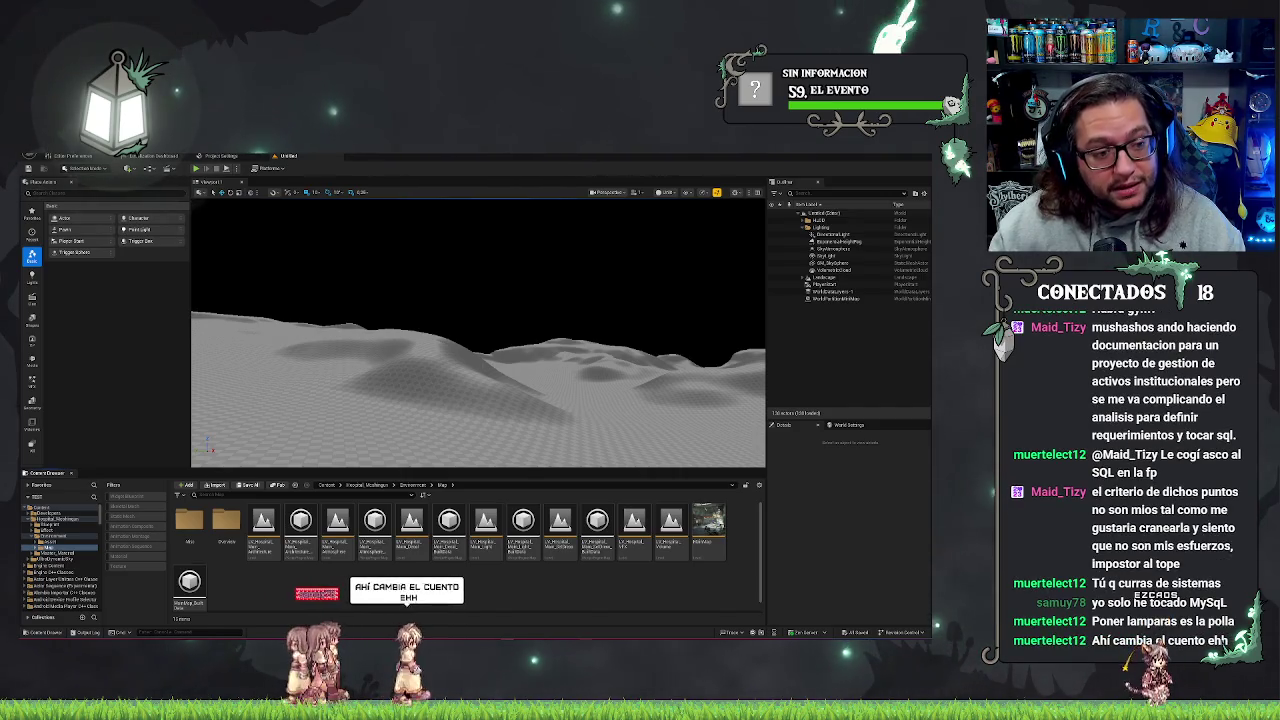
- Open the MainMap hospital level from the Content Browser
{"action": "double_click", "coordinate": [712, 540]}
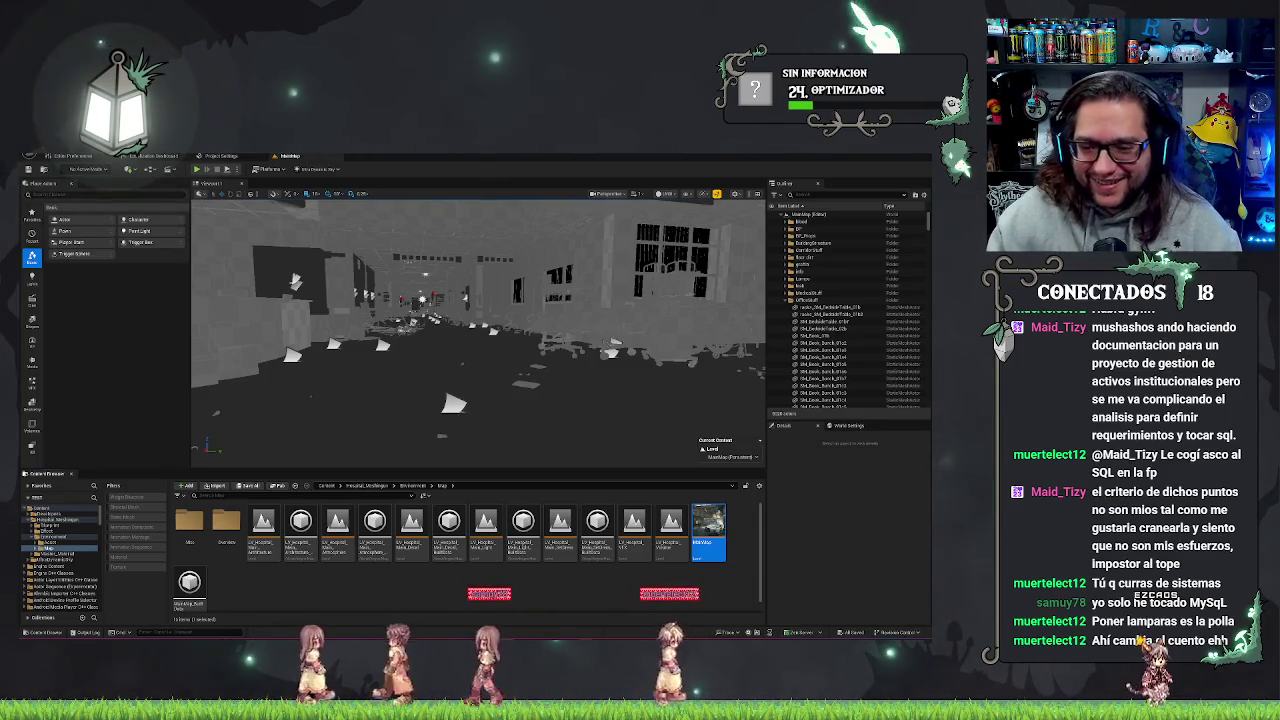
- Fly past the reception desk, down the corridor and through the dark office toward the tiled doorway
{"action": "mouse_move", "coordinate": [478, 330]}
{"action": "left_mouse_down"}
{"action": "mouse_move", "coordinate": [360, 330]}
{"action": "mouse_move", "coordinate": [490, 330]}
{"action": "mouse_move", "coordinate": [556, 378]}
{"action": "mouse_move", "coordinate": [760, 250]}
{"action": "mouse_move", "coordinate": [650, 300]}
{"action": "left_mouse_up"}
{"action": "mouse_move", "coordinate": [720, 400]}
{"action": "left_mouse_down"}
{"action": "mouse_move", "coordinate": [562, 325]}
{"action": "mouse_move", "coordinate": [480, 305]}
{"action": "mouse_move", "coordinate": [460, 325]}
{"action": "mouse_move", "coordinate": [390, 310]}
{"action": "left_mouse_up"}
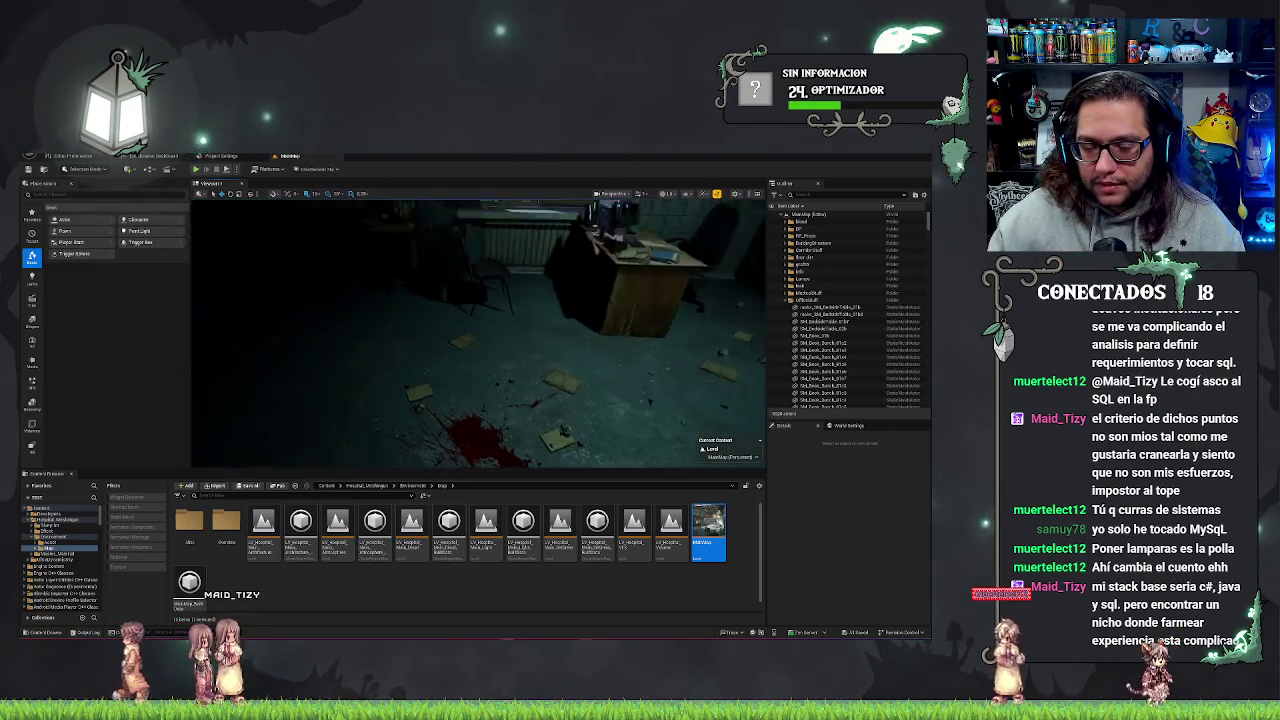
{"action": "left_click_drag", "start_coordinate": [390, 310], "coordinate": [240, 280]}
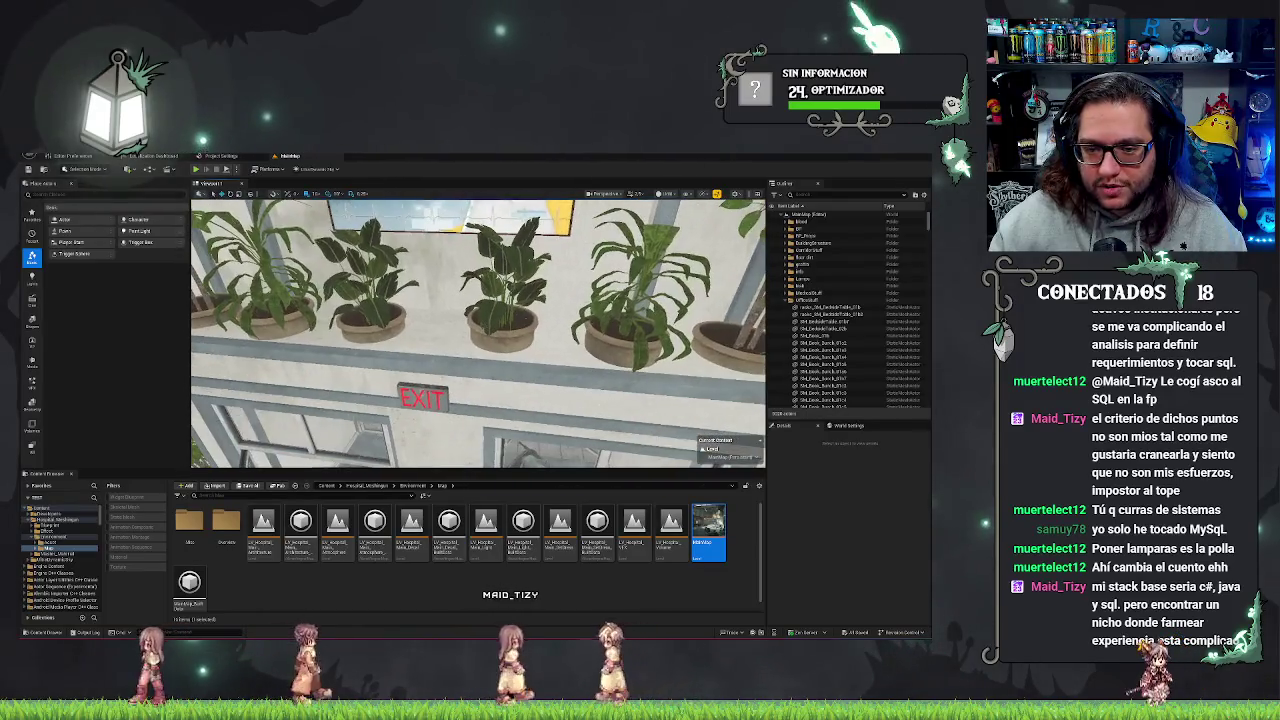
- Select the potted plant above the EXIT sign, bring up its actions, then dismiss them
{"action": "left_click", "coordinate": [518, 340]}
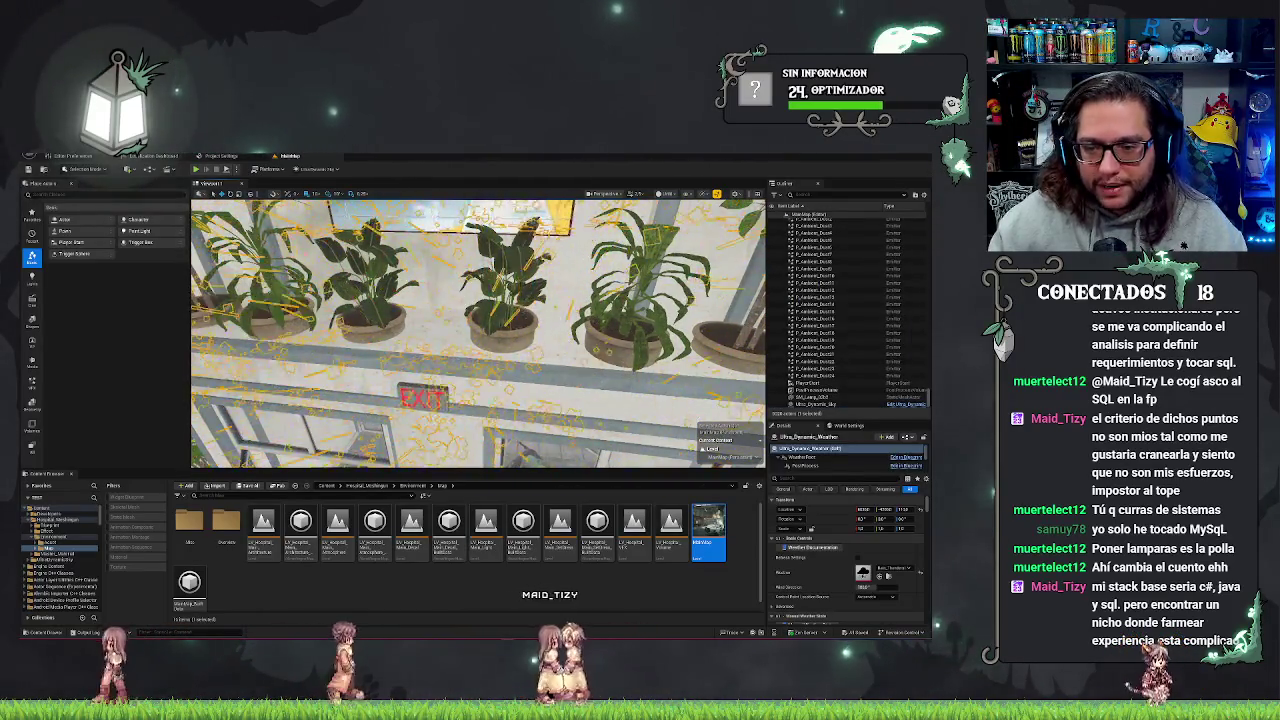
{"action": "right_click", "coordinate": [522, 346]}
{"action": "key", "text": "Escape"}
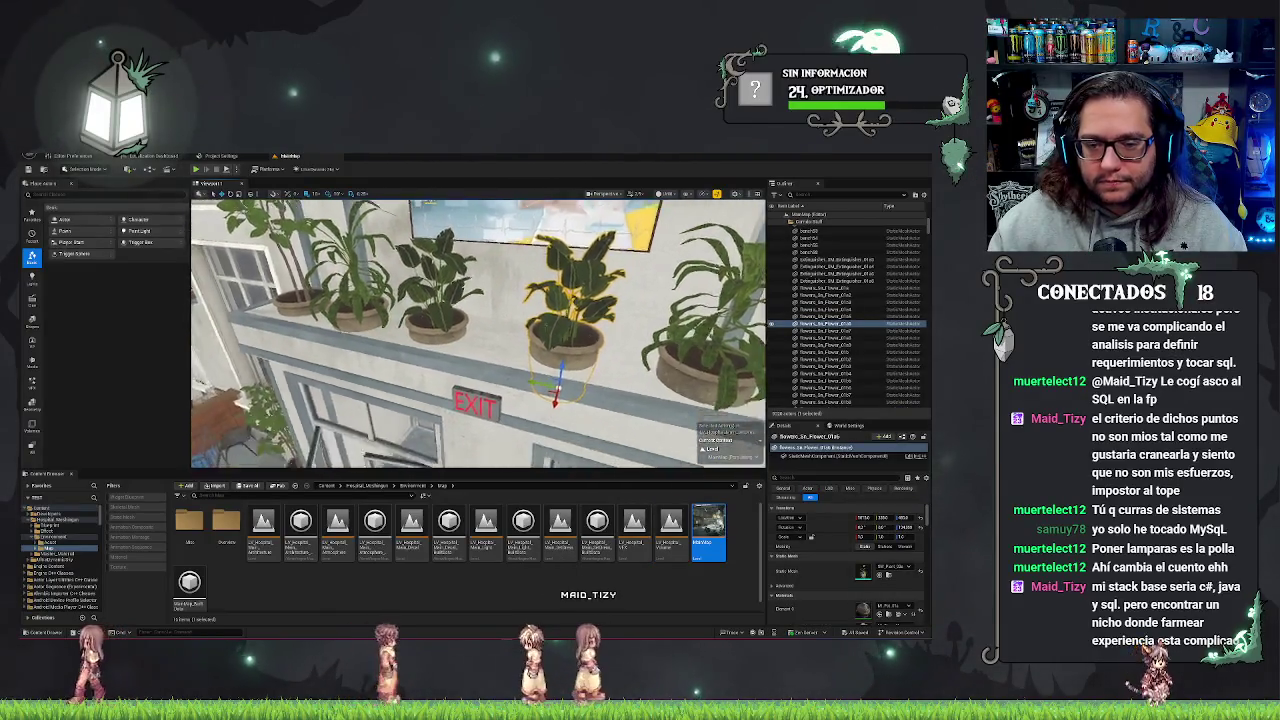
{"action": "key", "text": "Escape"}
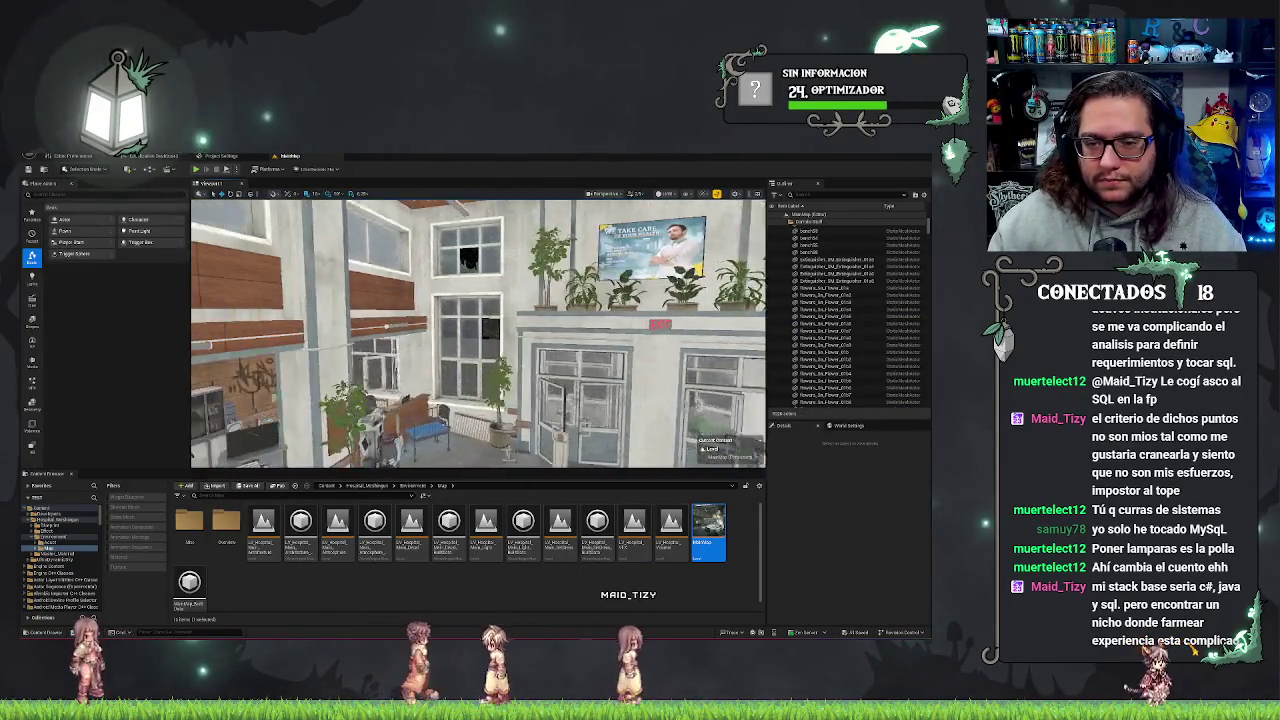
- Fly past the graffiti wards into the office, inspecting the desks by the window blinds
{"action": "key", "text": "w"}
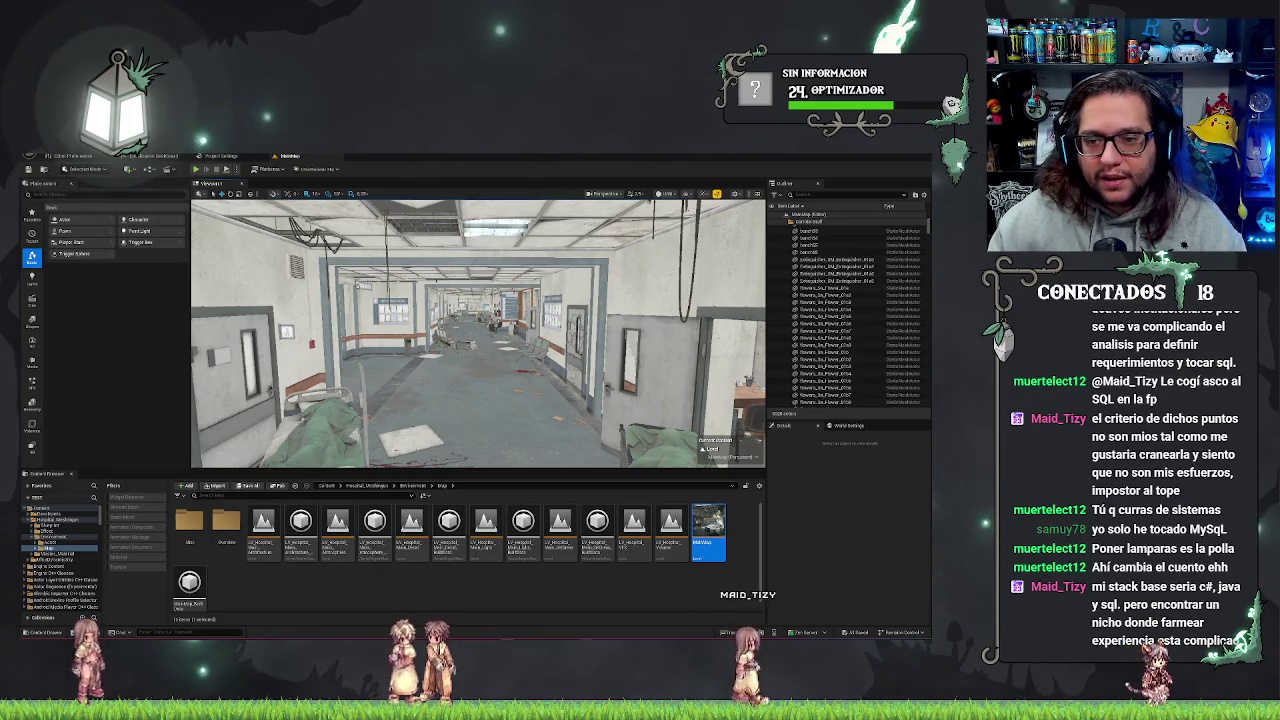
{"action": "key", "text": "w"}
{"action": "key", "text": "w"}
{"action": "key", "text": "w"}
{"action": "key", "text": "w"}
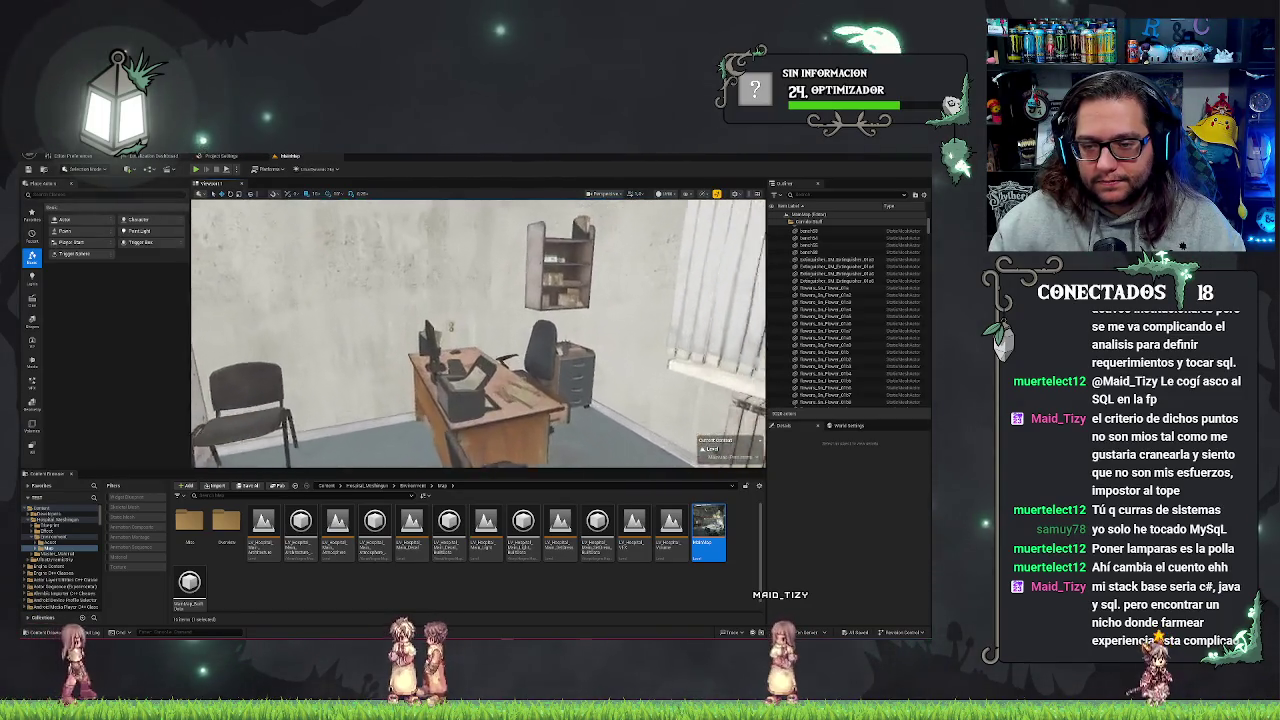
{"action": "key", "text": "w"}
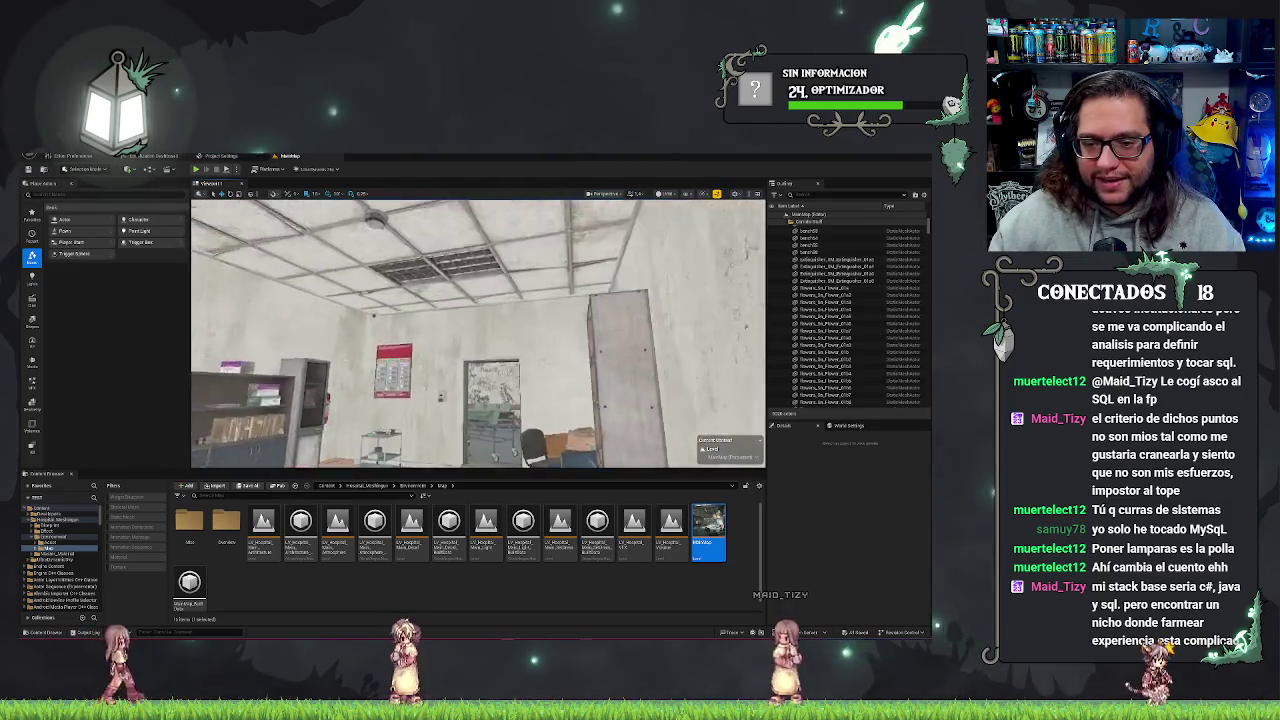
{"action": "key", "text": "w"}
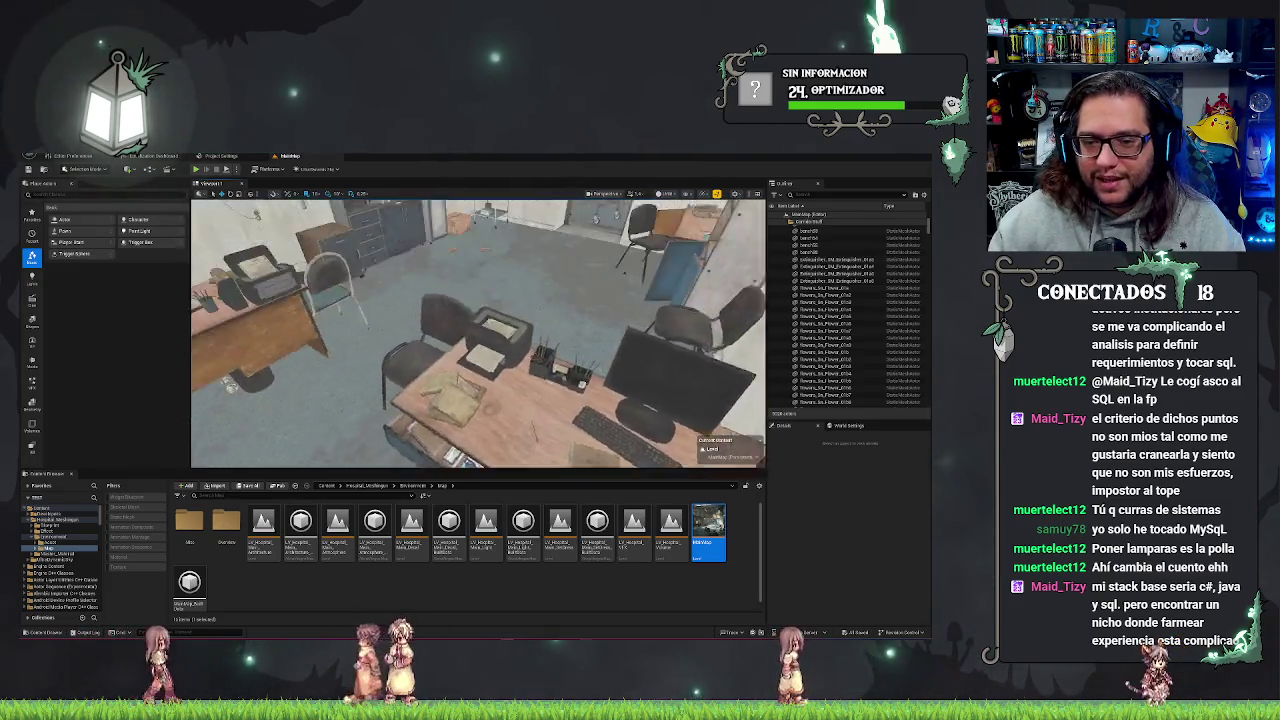
{"action": "key", "text": "w"}
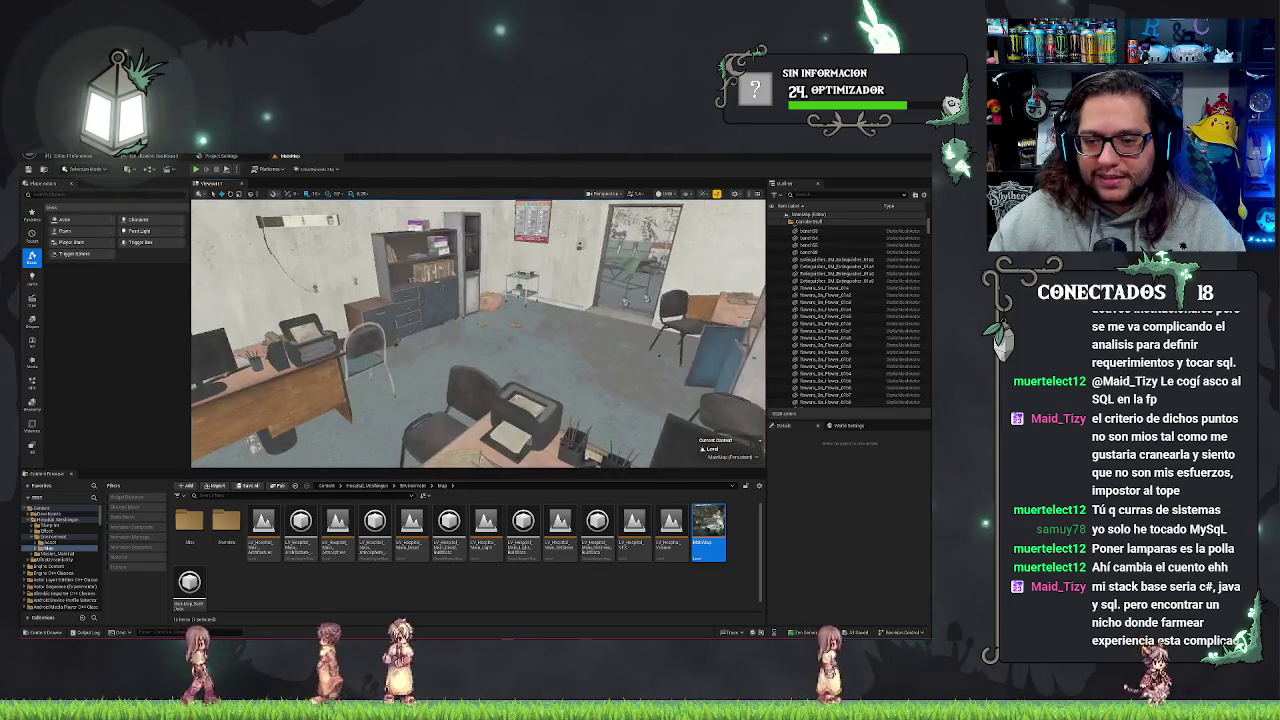
{"action": "key", "text": "w"}
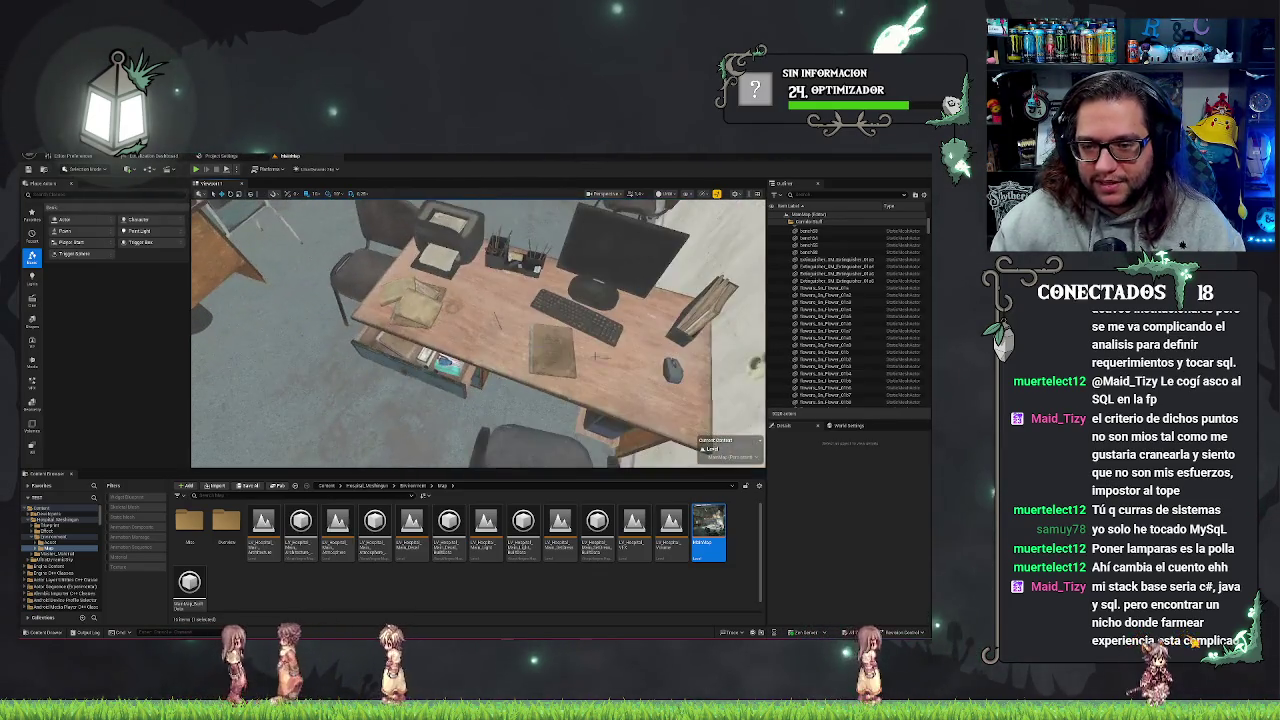
{"action": "key", "text": "w"}
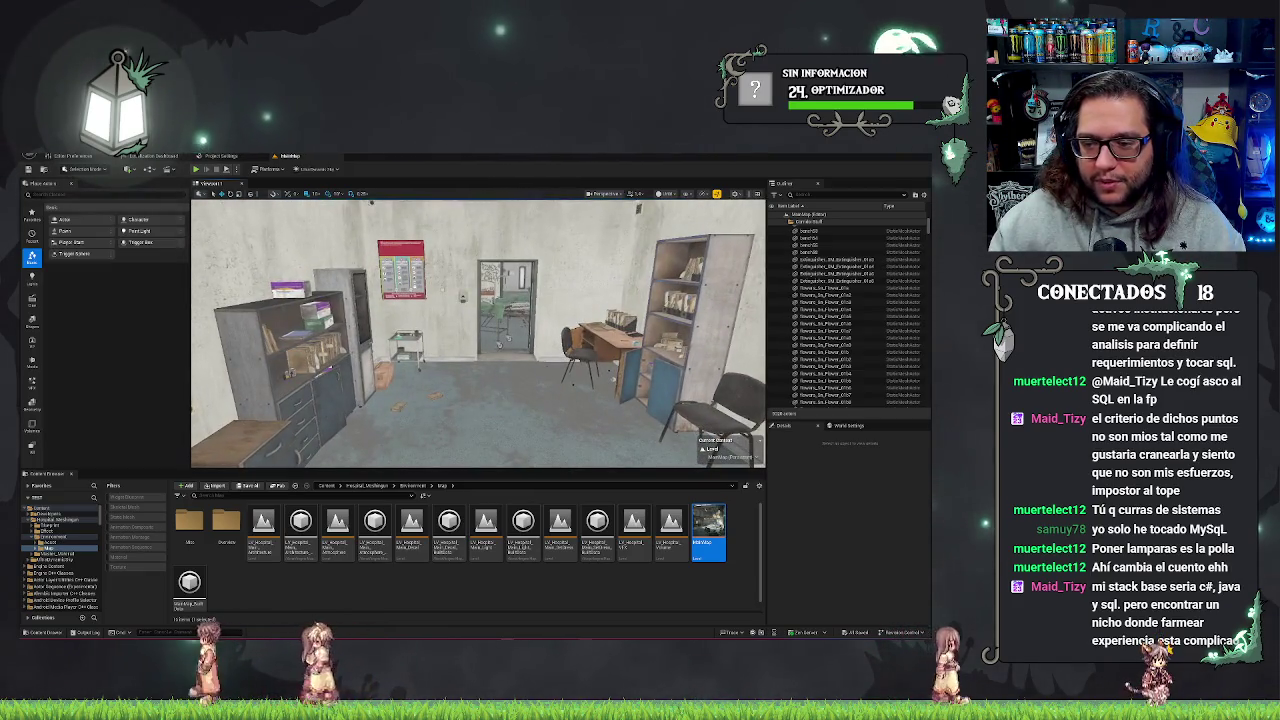
{"action": "key", "text": "w"}
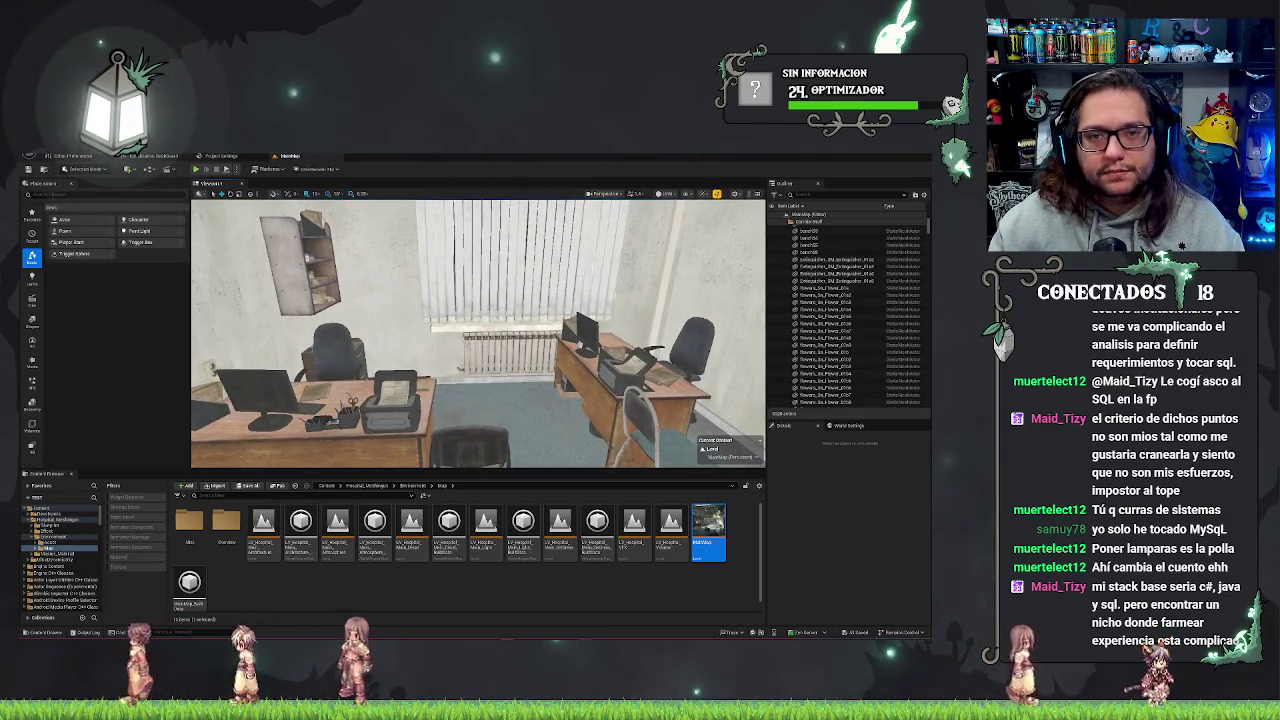
{"action": "key", "text": "w"}
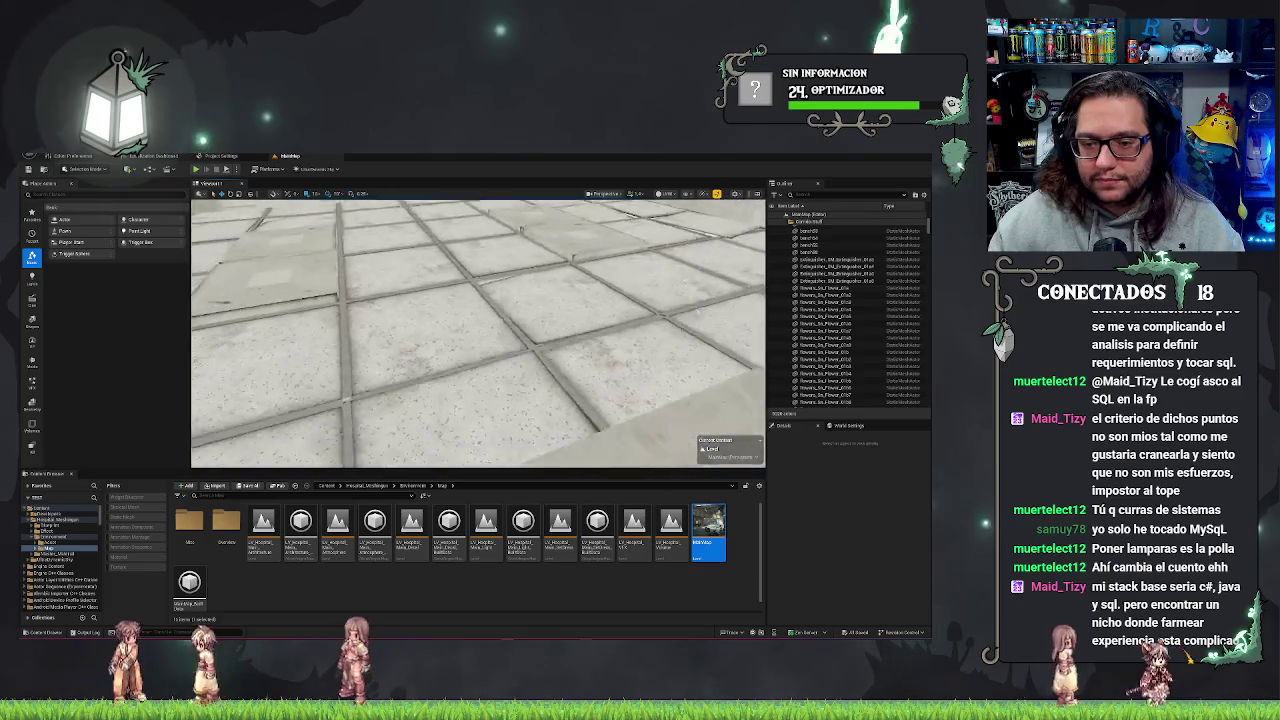
- Fly to the corner desk and select the trash bin, the desk and the office chair
{"action": "key", "text": "w"}
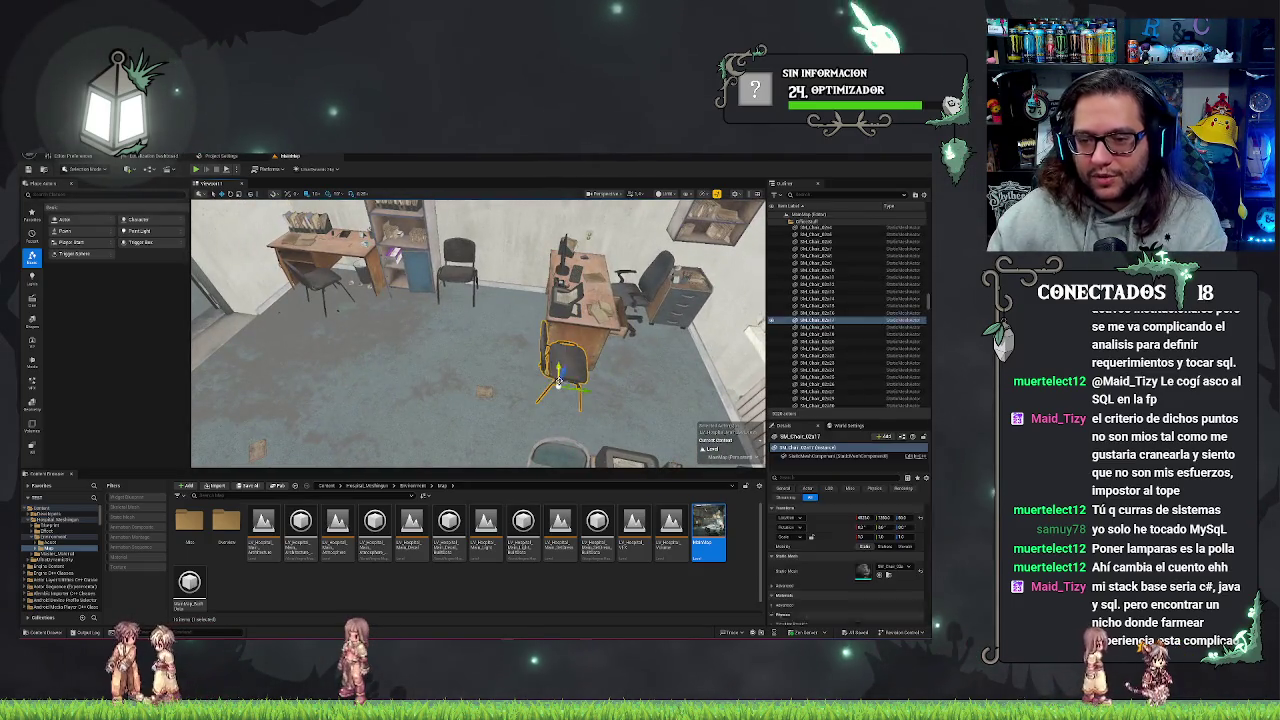
{"action": "key", "text": "w"}
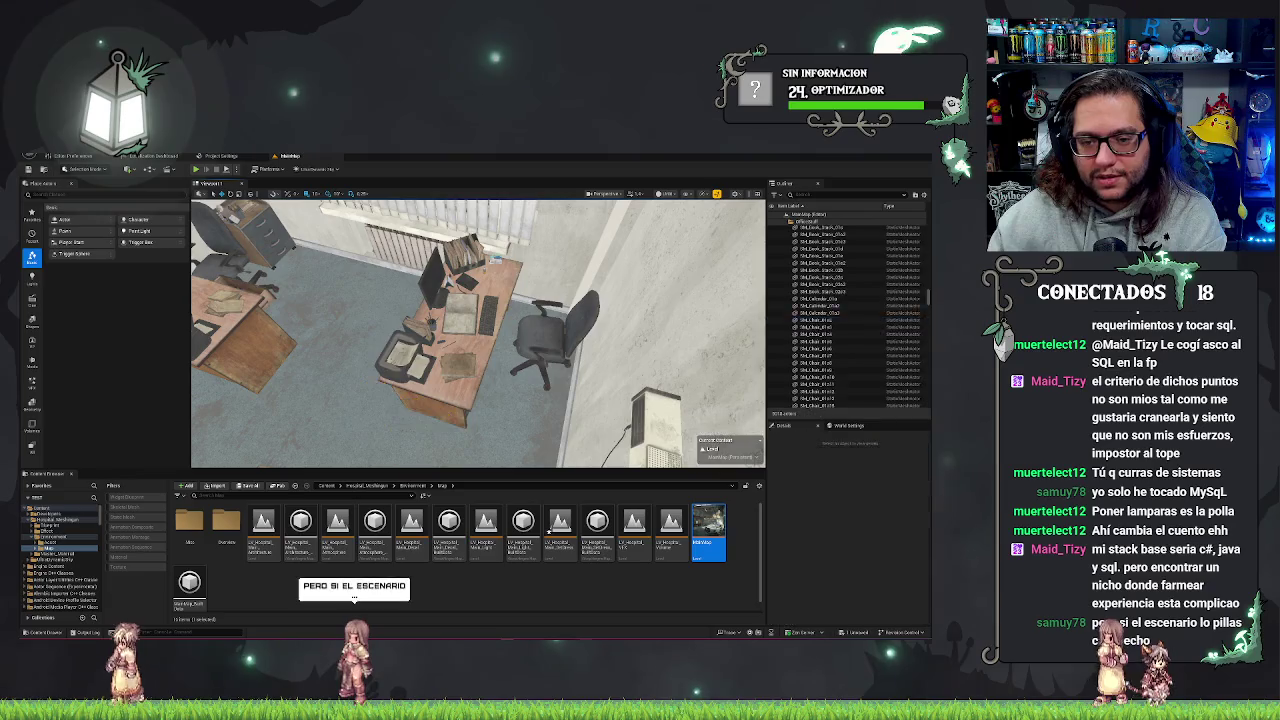
{"action": "left_click", "coordinate": [443, 357]}
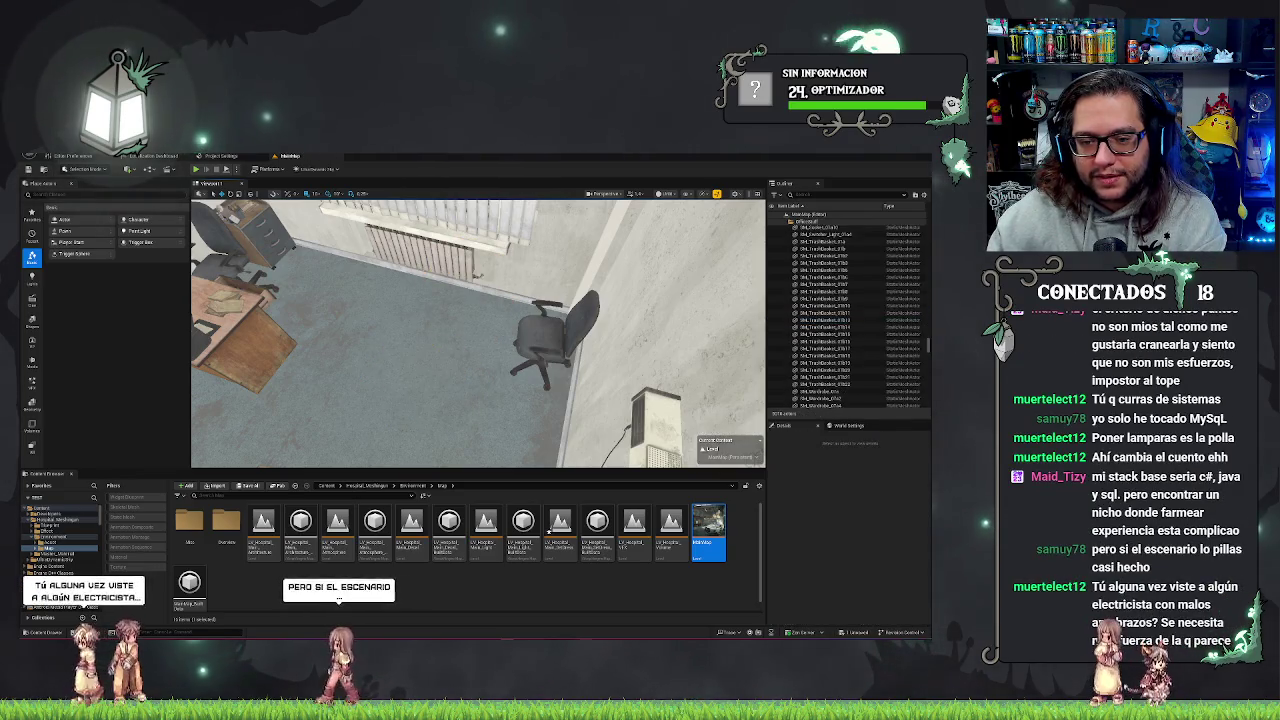
{"action": "key", "text": "f"}
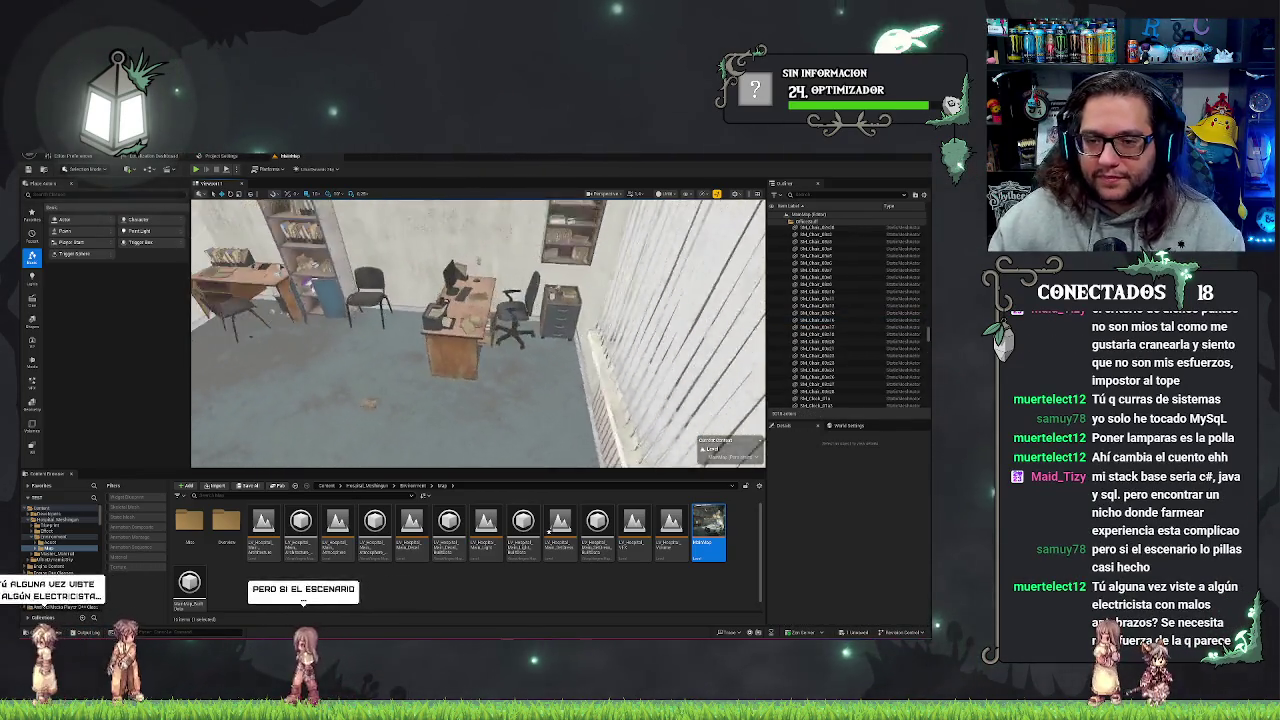
{"action": "left_click", "coordinate": [452, 313]}
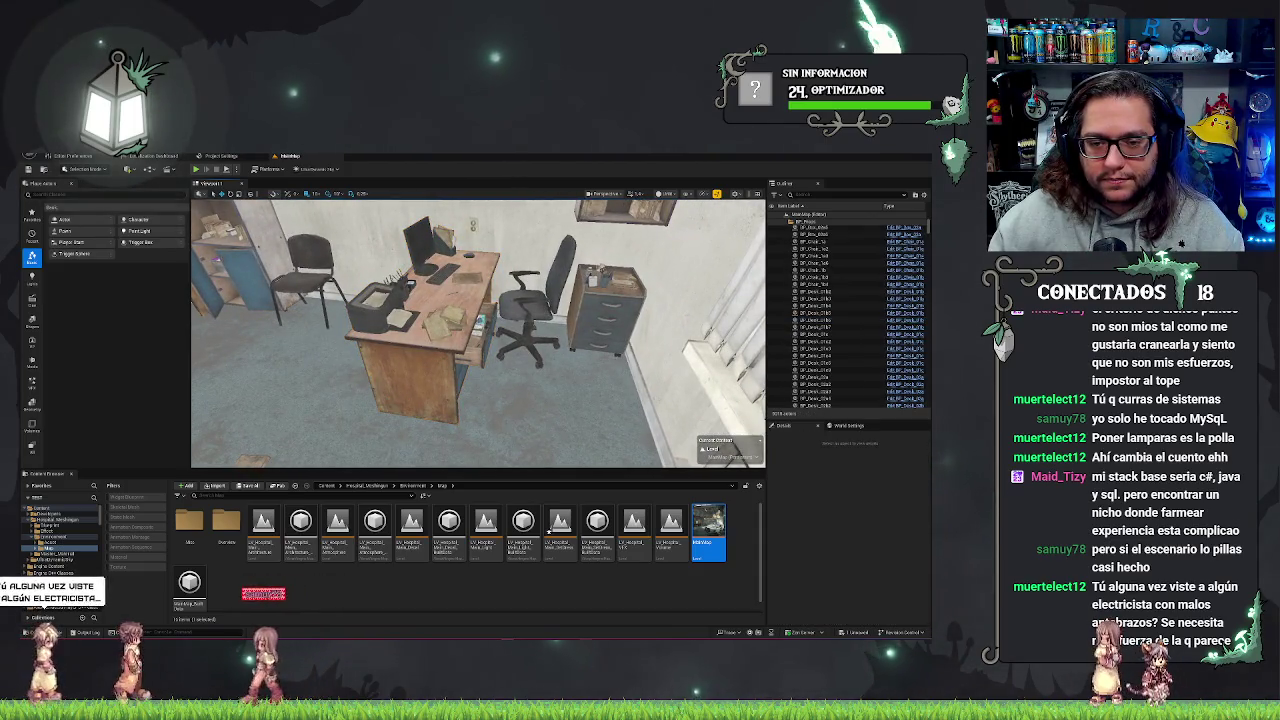
{"action": "left_click", "coordinate": [440, 300]}
{"action": "left_click", "coordinate": [522, 310], "text": "ctrl"}
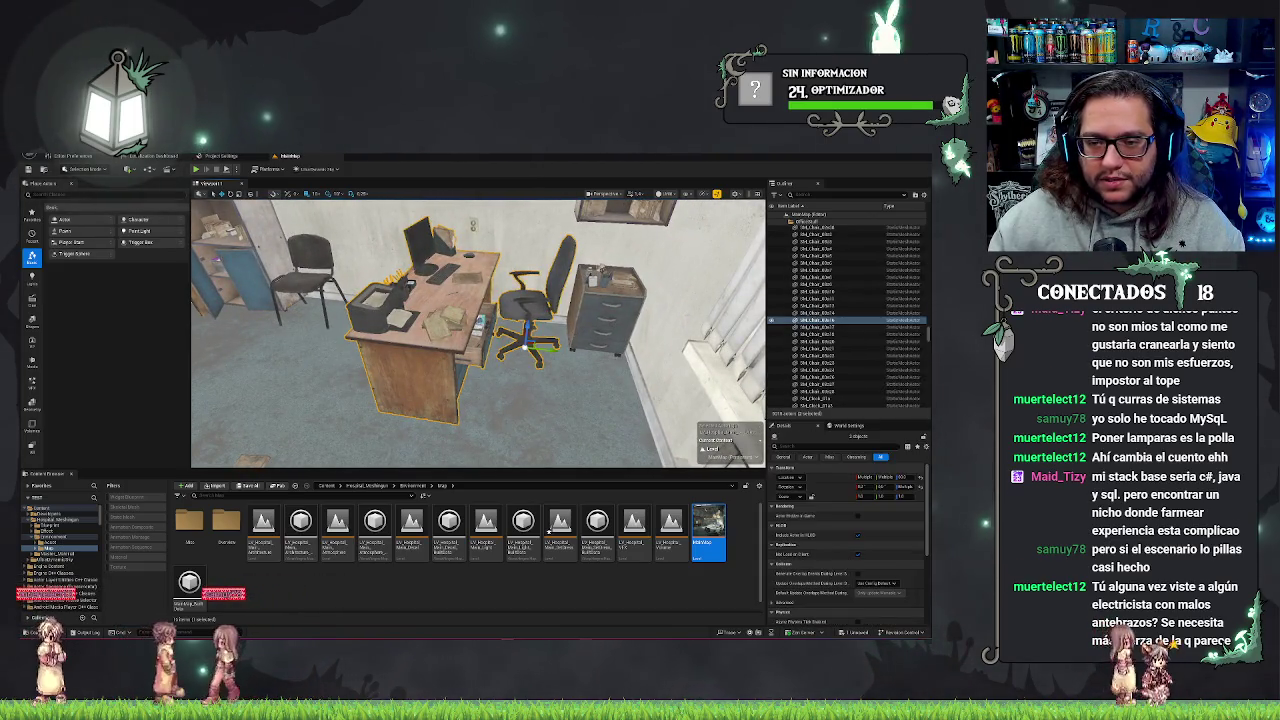
- Undo the accidental desk move and frame the desk and trash bin in view
{"action": "mouse_move", "coordinate": [525, 333]}
{"action": "left_mouse_down"}
{"action": "mouse_move", "coordinate": [503, 300]}
{"action": "mouse_move", "coordinate": [470, 310]}
{"action": "mouse_move", "coordinate": [455, 292]}
{"action": "mouse_move", "coordinate": [465, 308]}
{"action": "mouse_move", "coordinate": [490, 290]}
{"action": "mouse_move", "coordinate": [470, 340]}
{"action": "mouse_move", "coordinate": [455, 305]}
{"action": "left_mouse_up"}
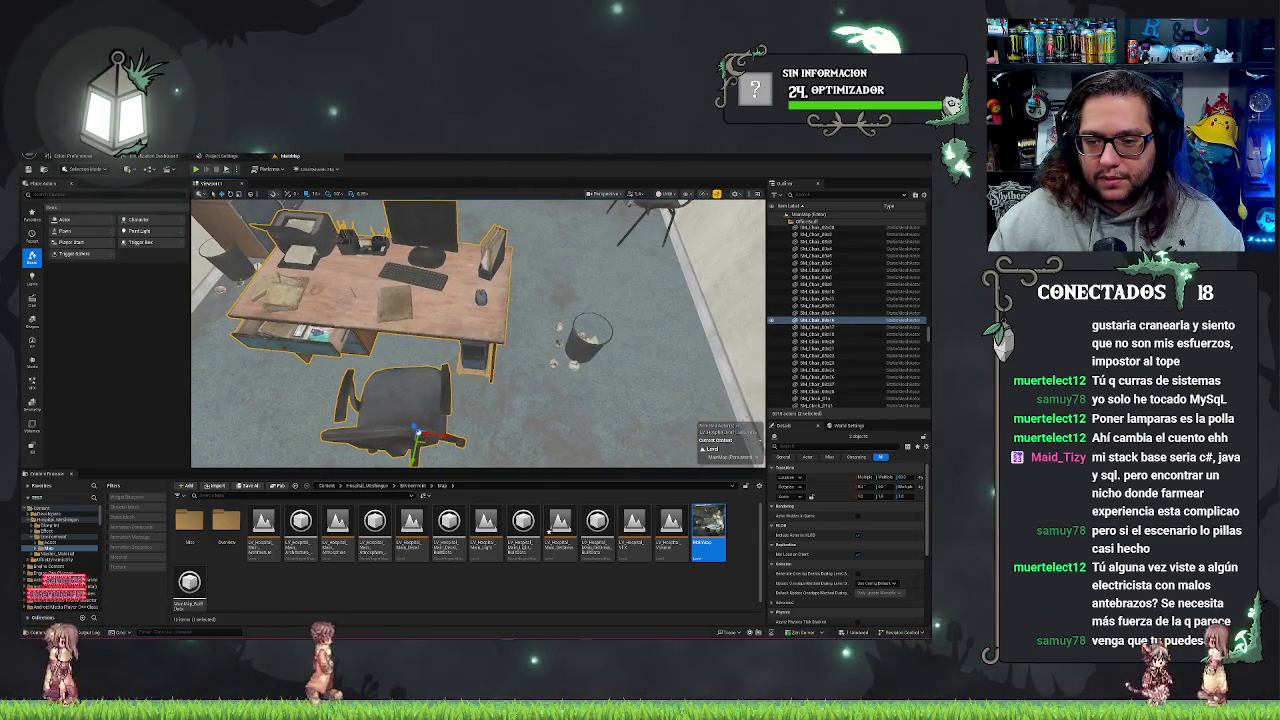
{"action": "key", "text": "ctrl+z"}
{"action": "key", "text": "f"}
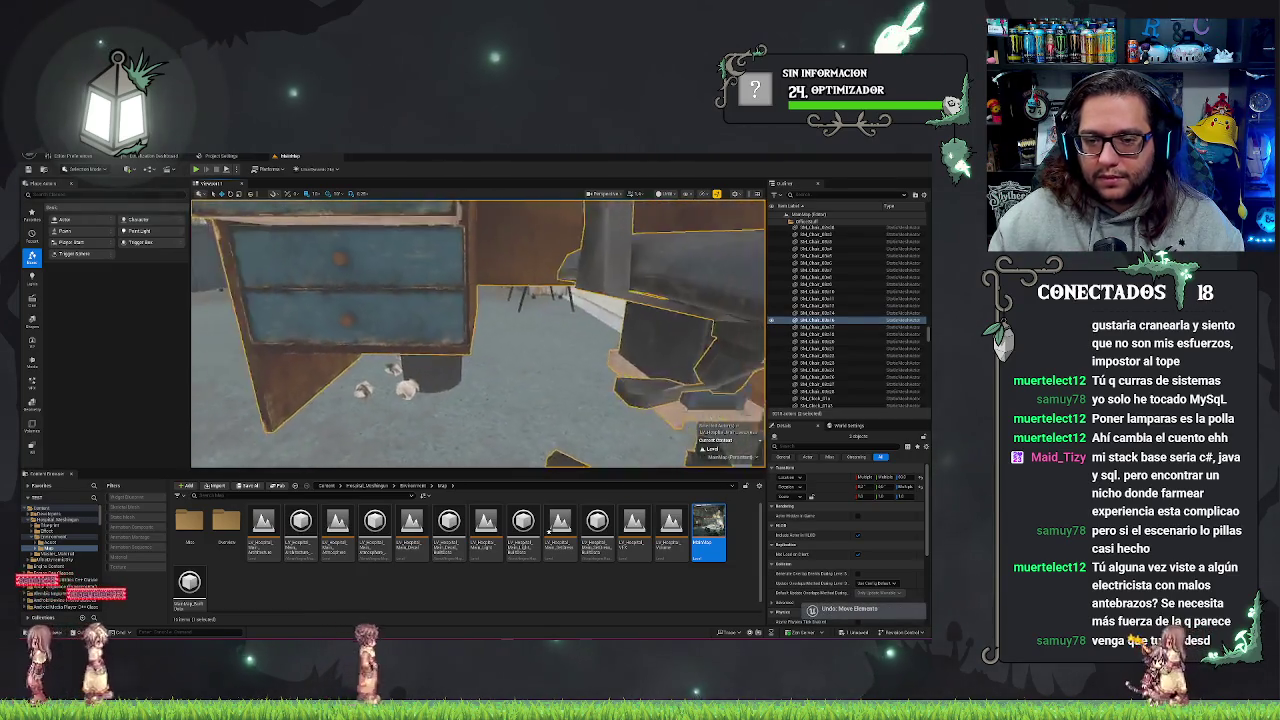
{"action": "left_click", "coordinate": [507, 375]}
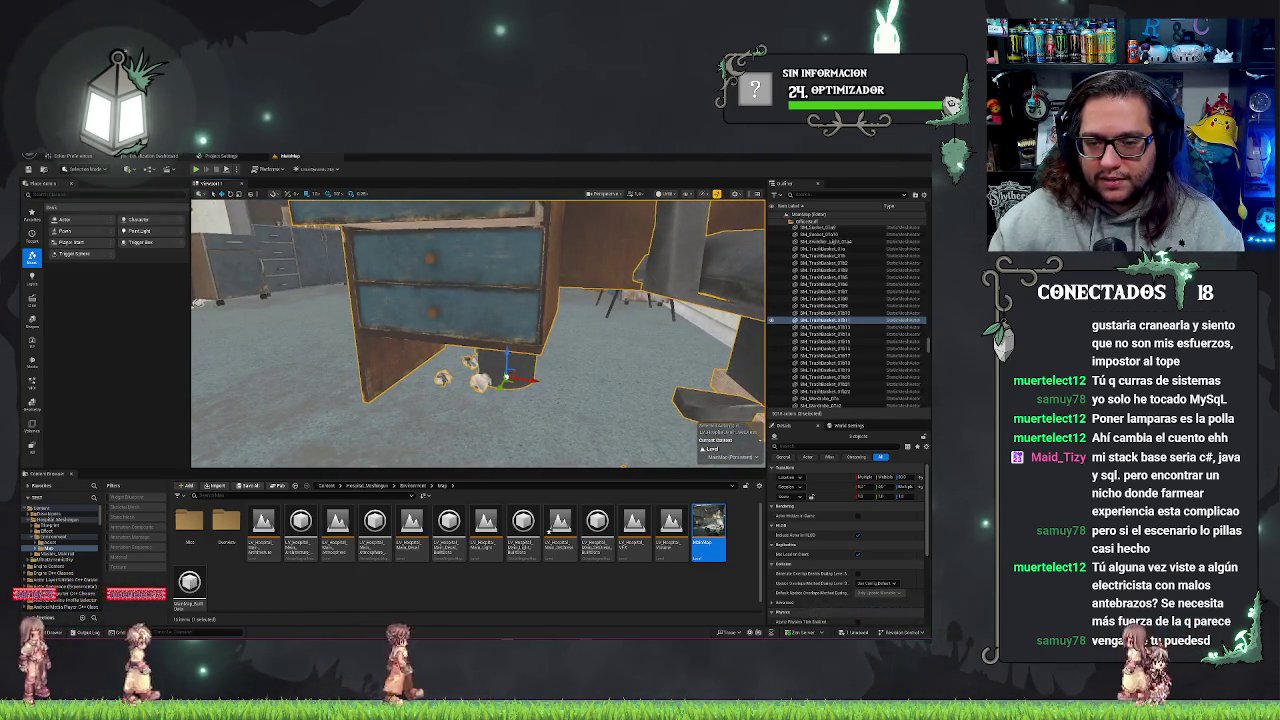
{"action": "key", "text": "f"}
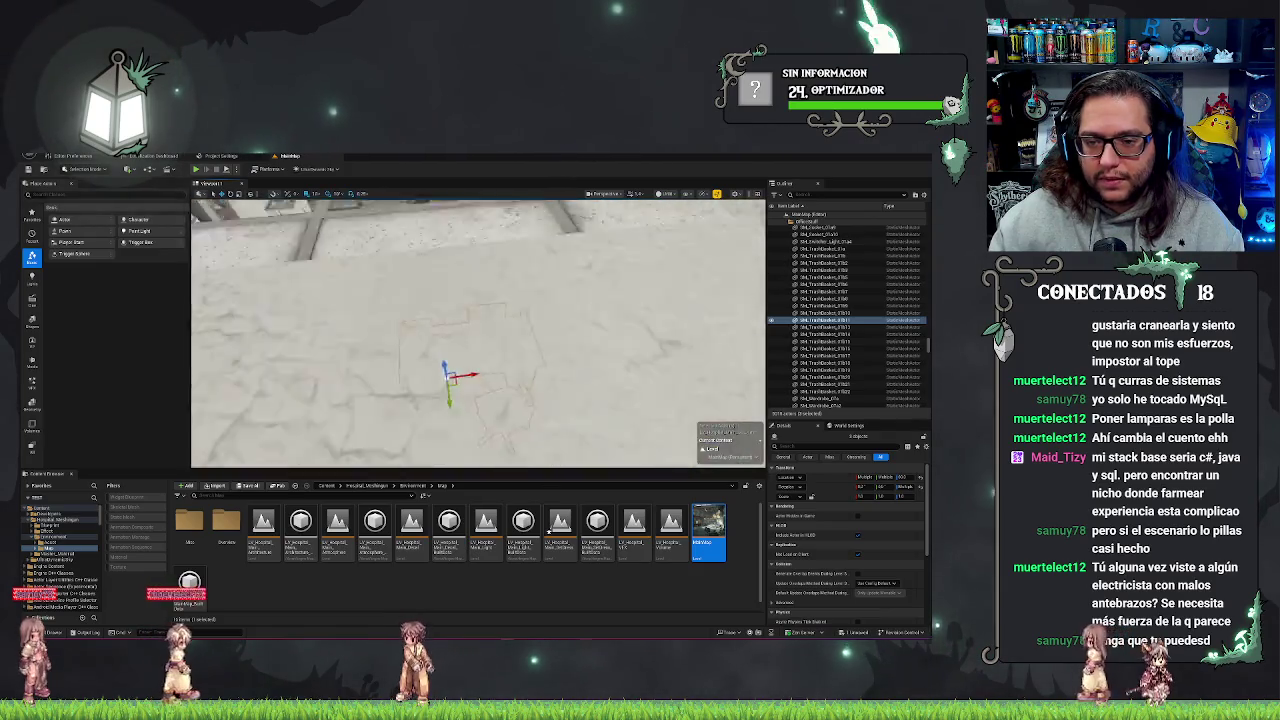
{"action": "scroll", "coordinate": [478, 332], "scroll_direction": "down", "scroll_amount": 5}
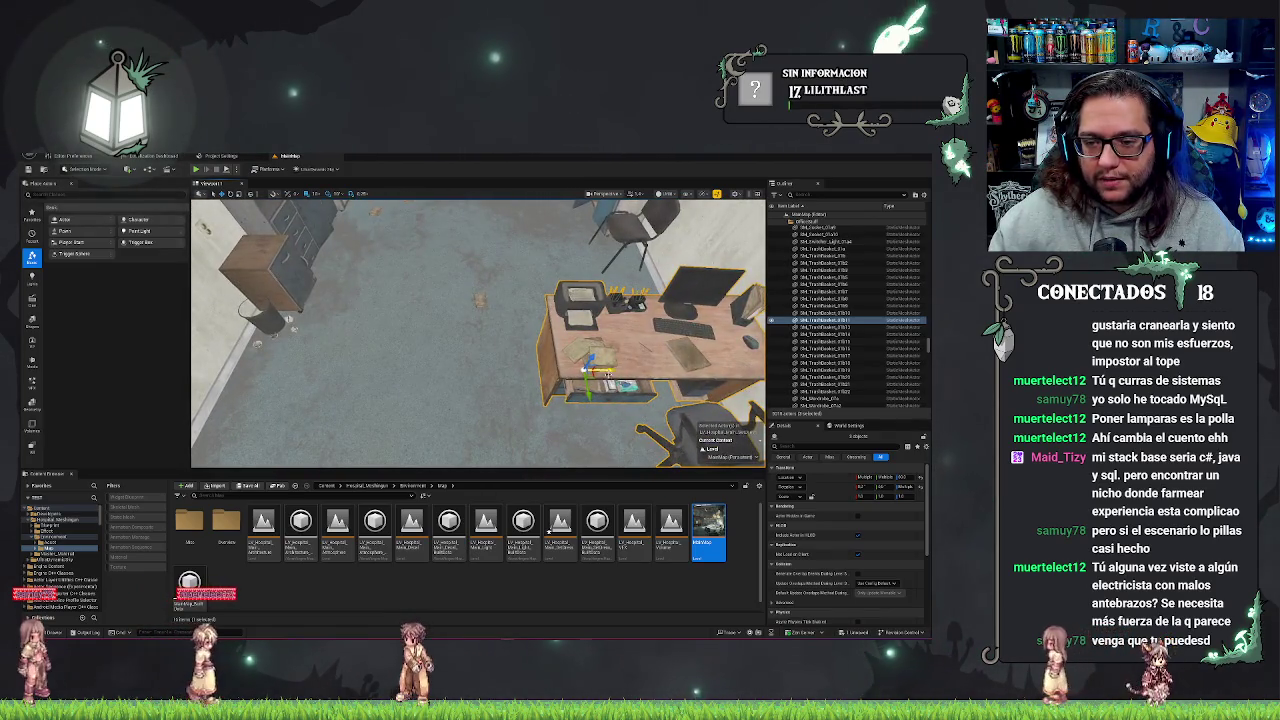
{"action": "left_click_drag", "start_coordinate": [610, 372], "coordinate": [467, 358]}
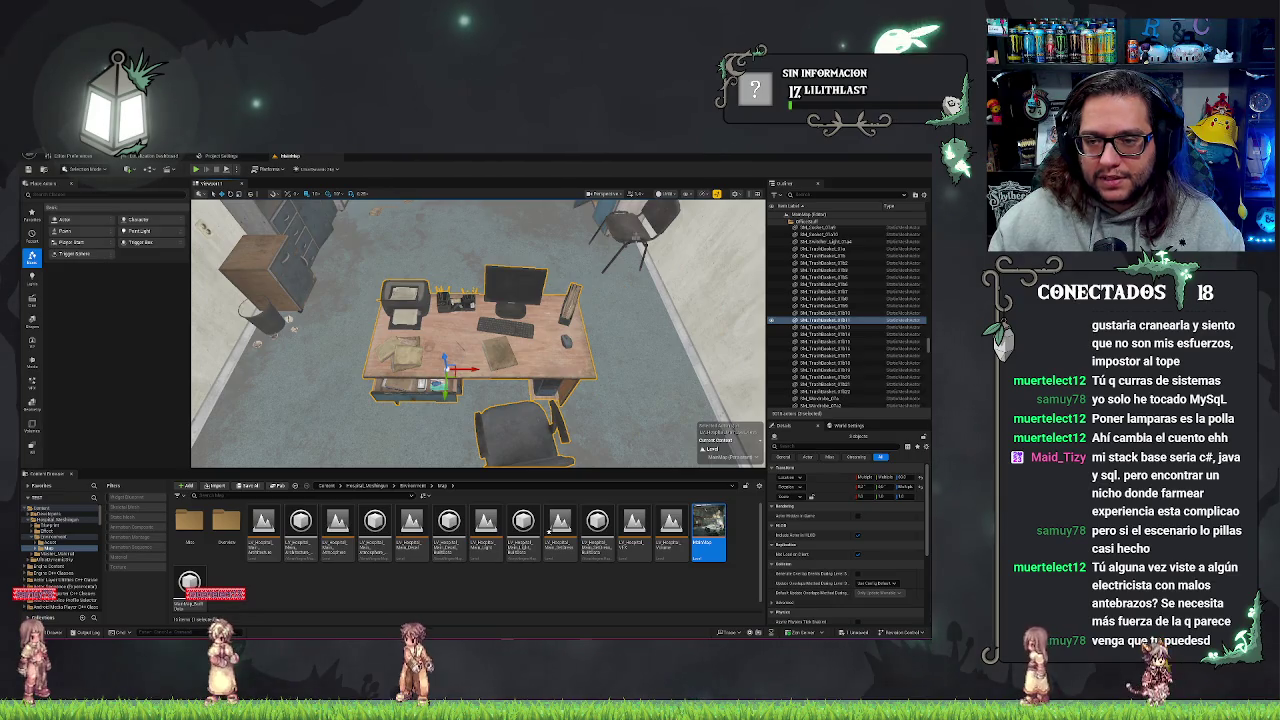
- Rotate the wall chair about 90° and slide it behind the desk
{"action": "left_click", "coordinate": [615, 255]}
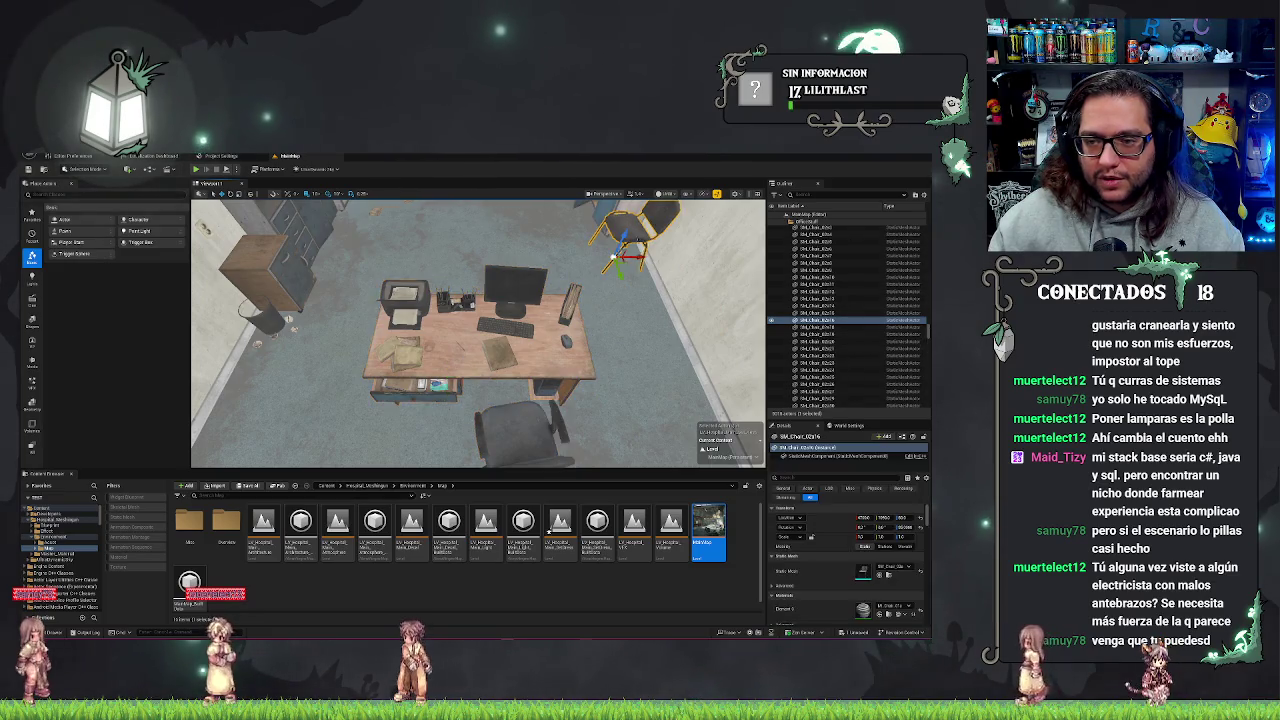
{"action": "mouse_move", "coordinate": [594, 272]}
{"action": "left_mouse_down"}
{"action": "mouse_move", "coordinate": [628, 232]}
{"action": "mouse_move", "coordinate": [491, 290]}
{"action": "mouse_move", "coordinate": [478, 320]}
{"action": "left_mouse_up"}
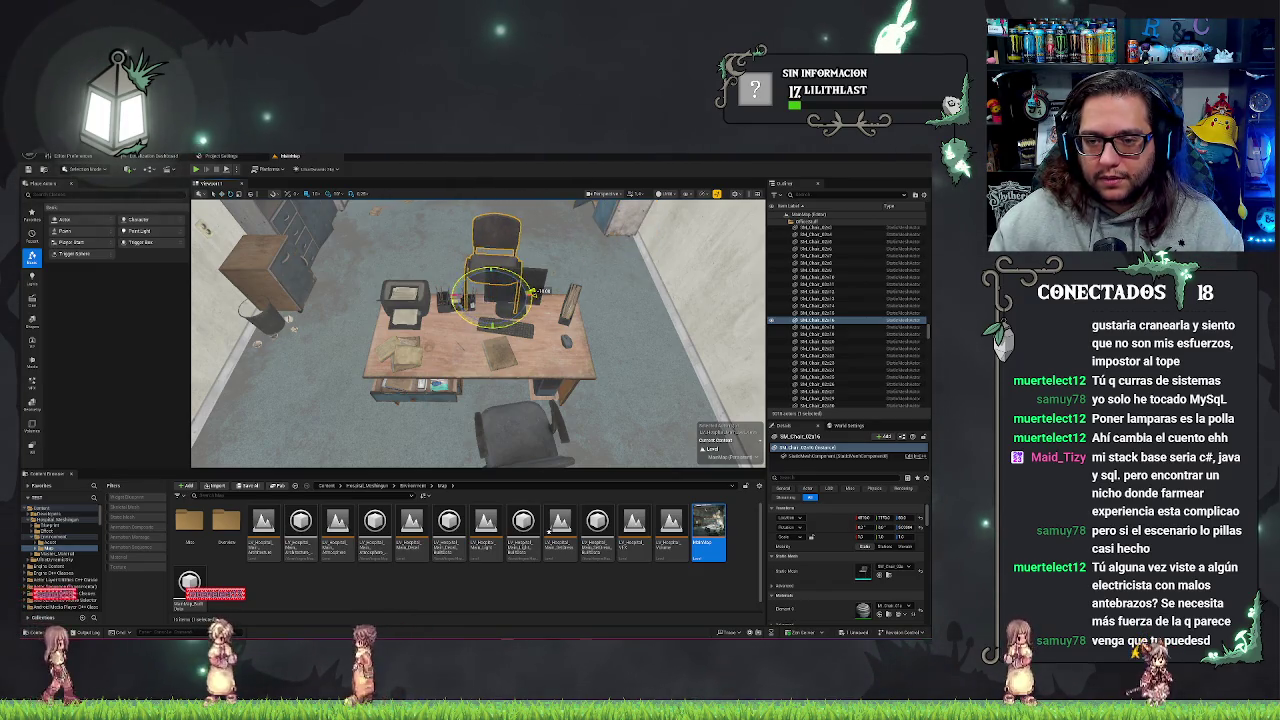
{"action": "key", "text": "w"}
{"action": "left_click_drag", "start_coordinate": [493, 296], "coordinate": [452, 297]}
{"action": "key", "text": "e"}
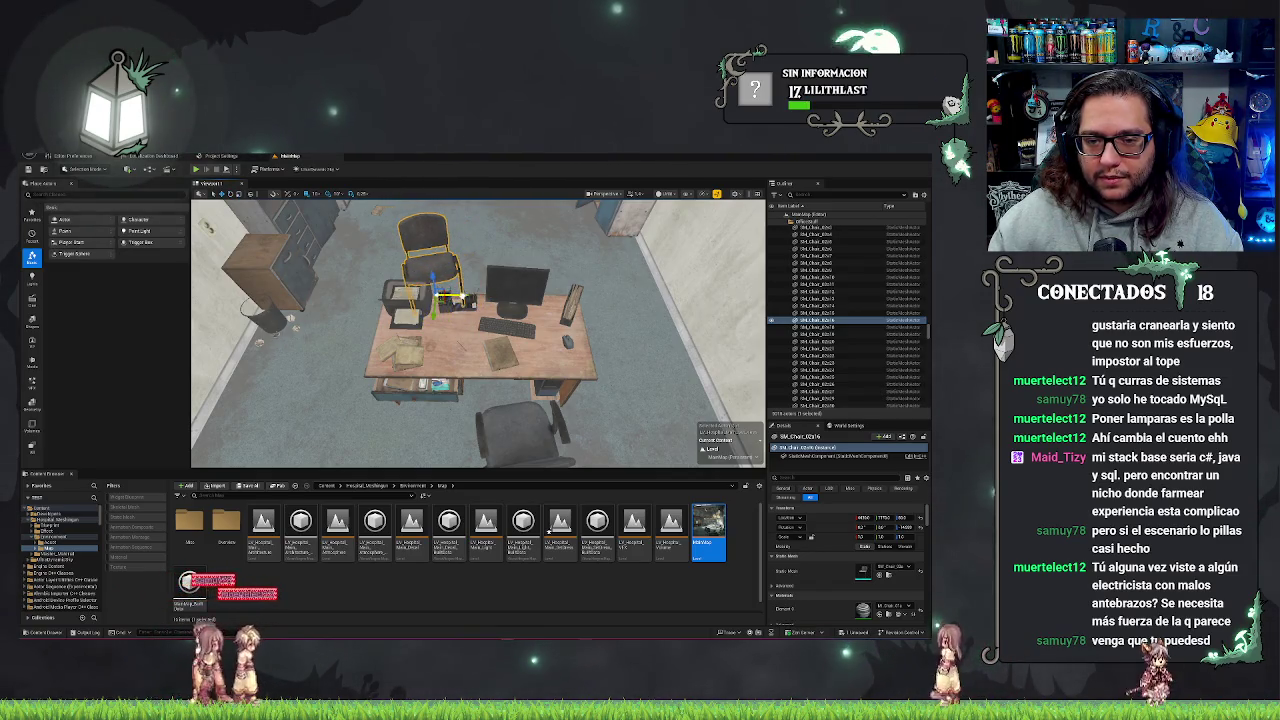
{"action": "left_click", "coordinate": [452, 310]}
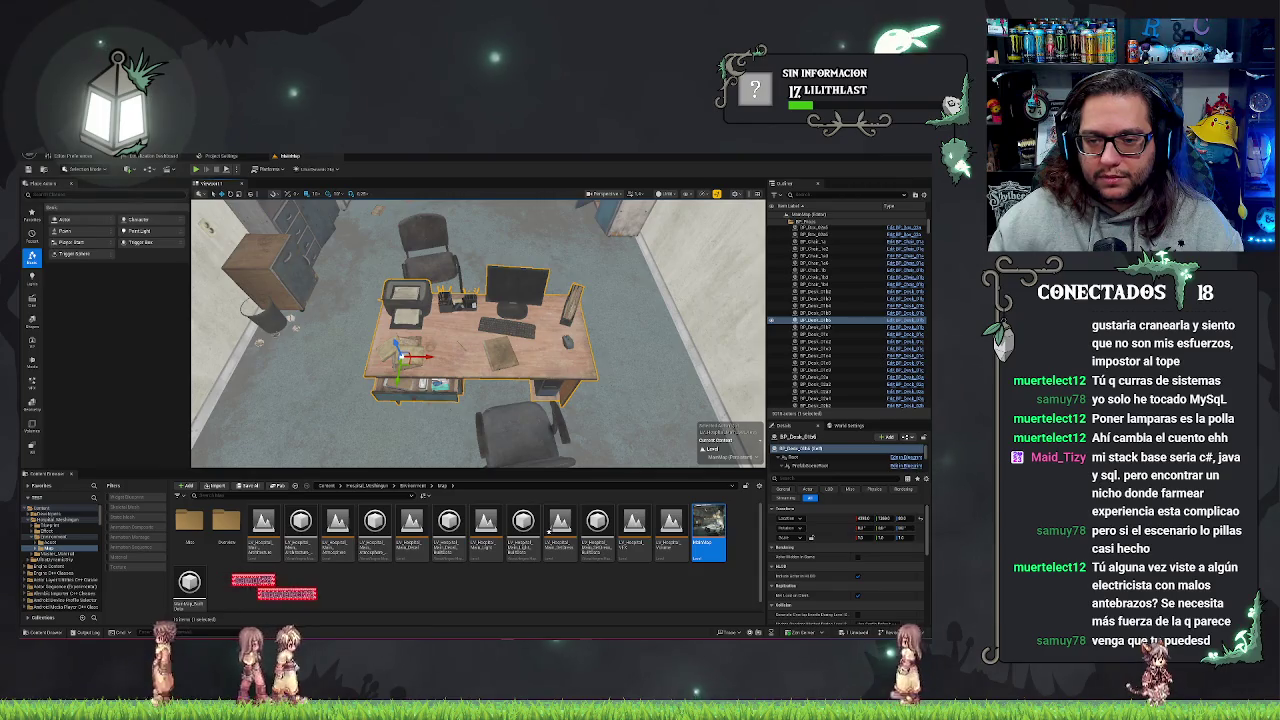
- Slide the desk's monitor component right toward the file holder, then deselect and look closer
{"action": "key", "text": "f"}
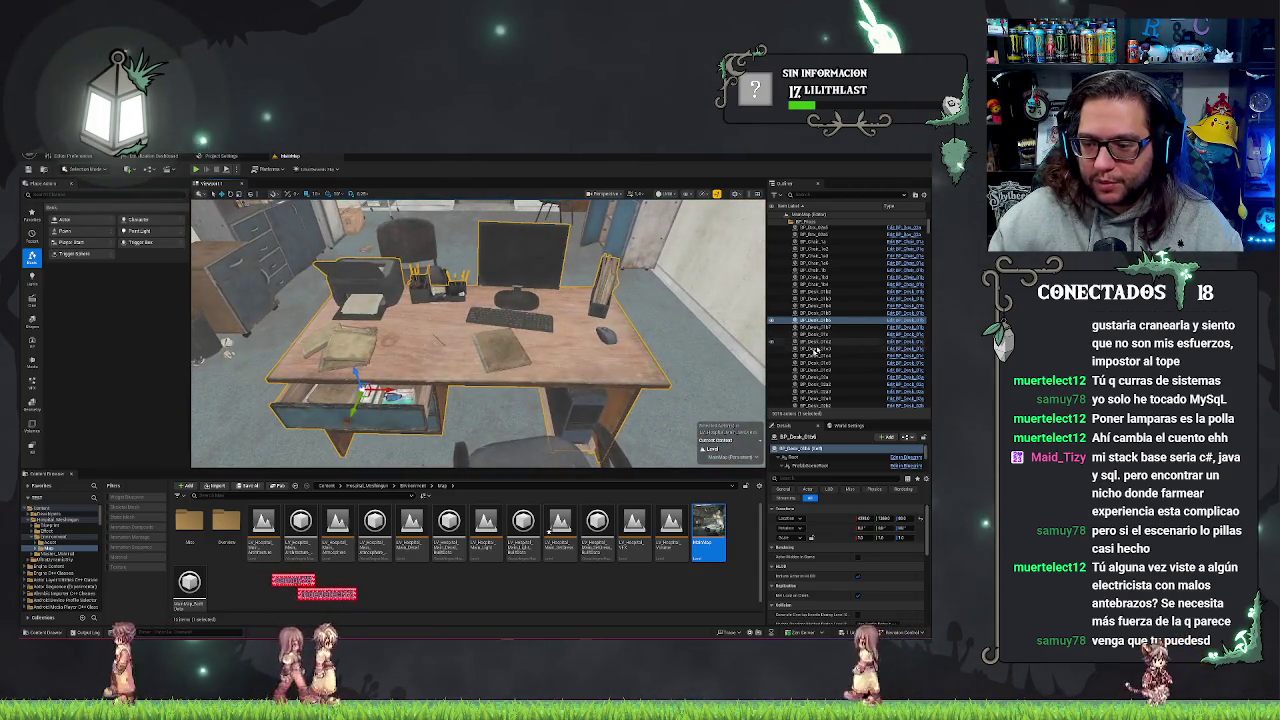
{"action": "left_click", "coordinate": [826, 466]}
{"action": "left_click", "coordinate": [858, 467]}
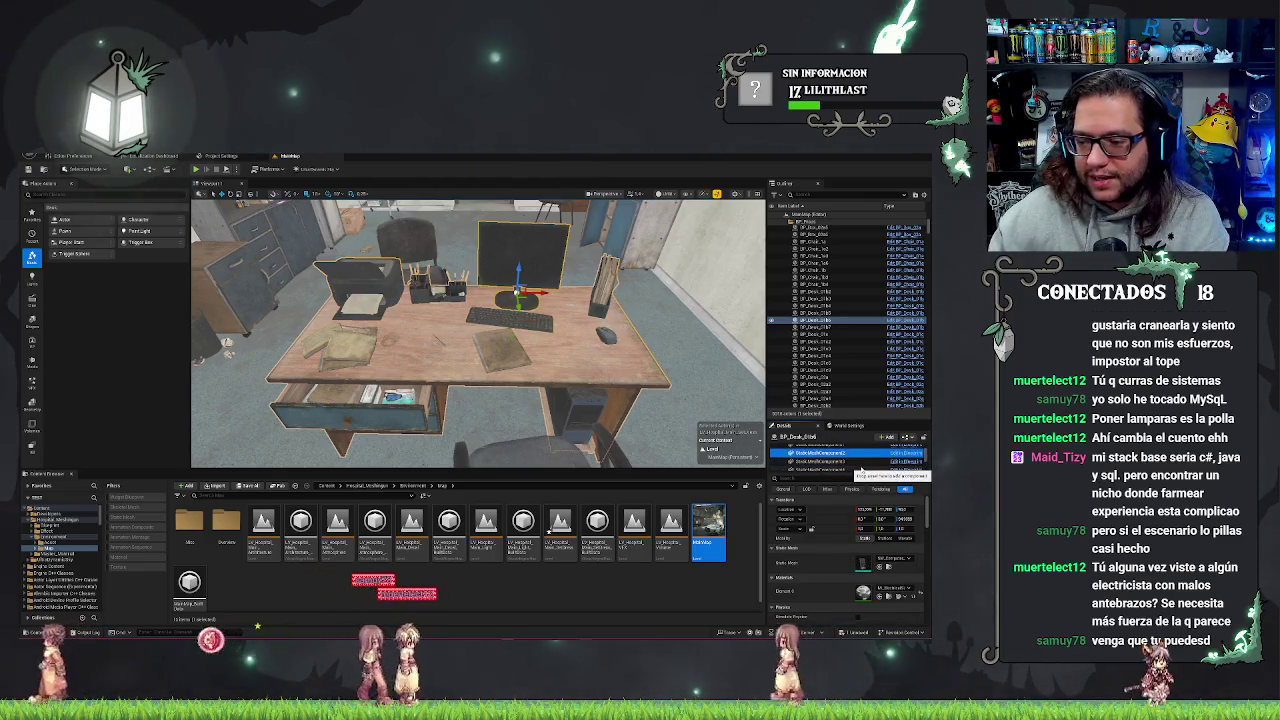
{"action": "left_click_drag", "start_coordinate": [862, 518], "coordinate": [885, 518]}
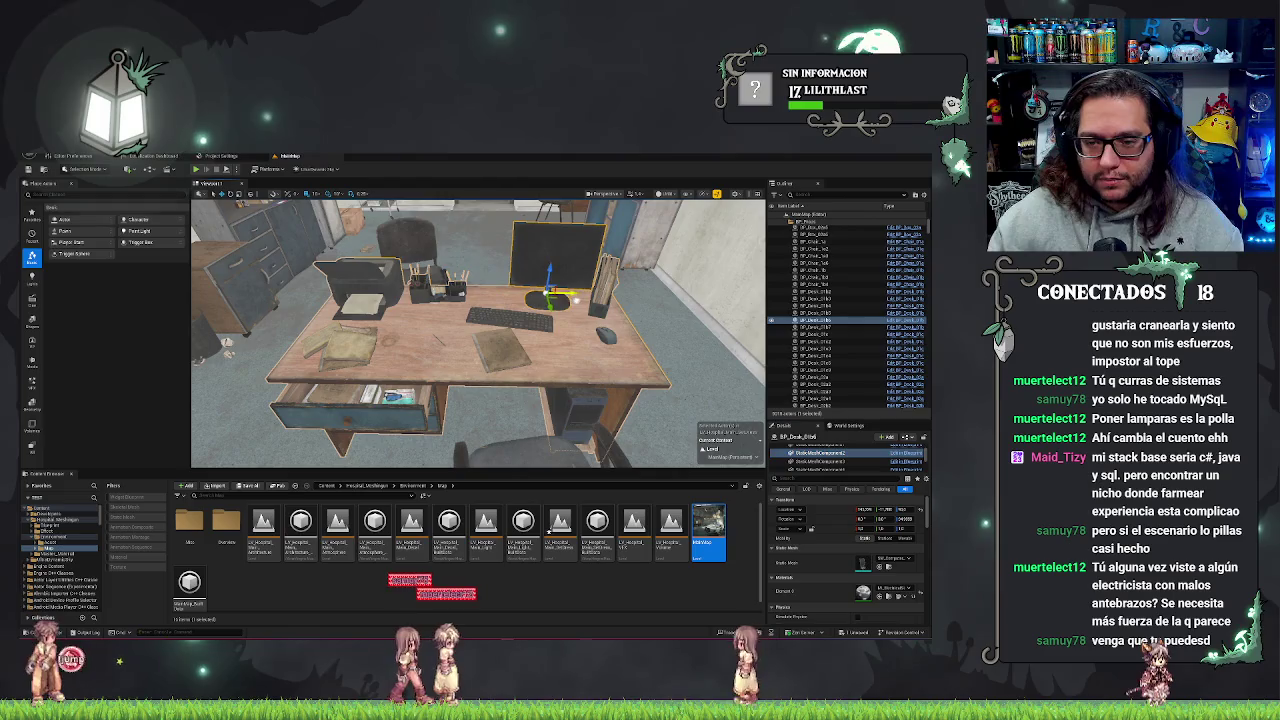
{"action": "key", "text": "Escape"}
{"action": "left_click_drag", "start_coordinate": [533, 385], "coordinate": [525, 358]}
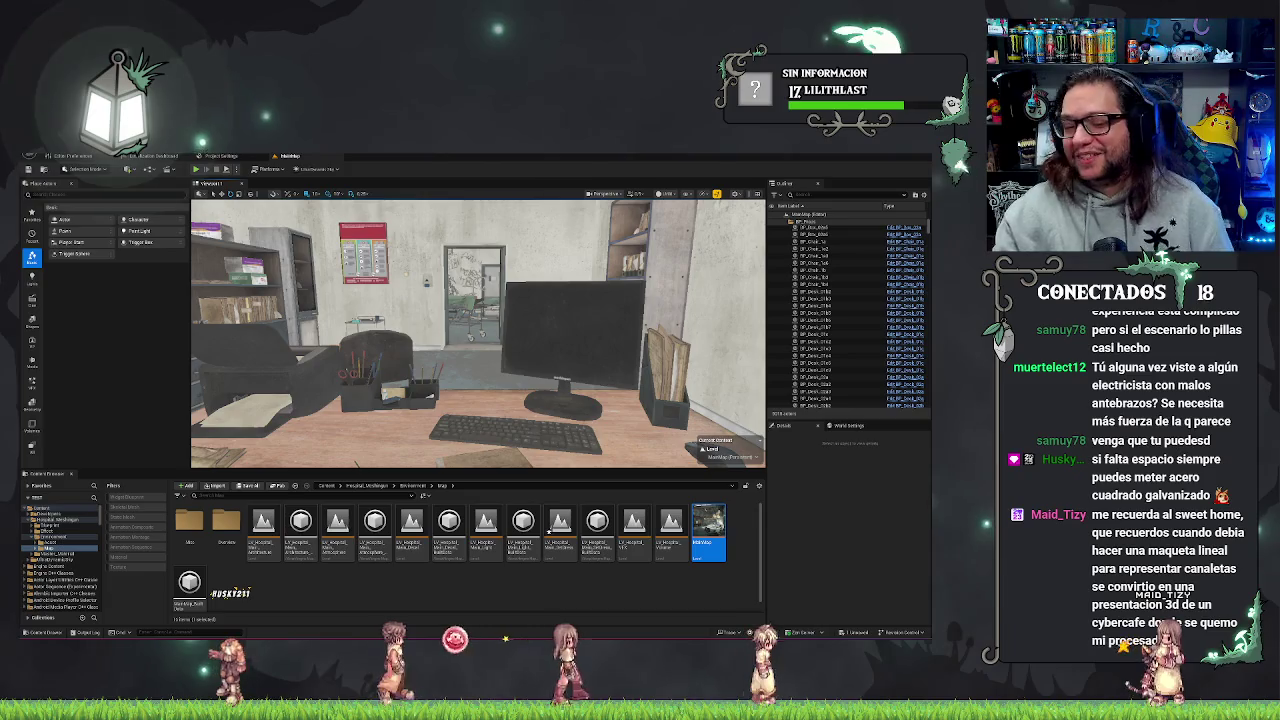
{"action": "left_click_drag", "start_coordinate": [478, 333], "coordinate": [478, 290]}
- Select an office chair, then fly along the hospital hallway through the nearby rooms
{"action": "left_click_drag", "start_coordinate": [633, 306], "coordinate": [633, 306]}
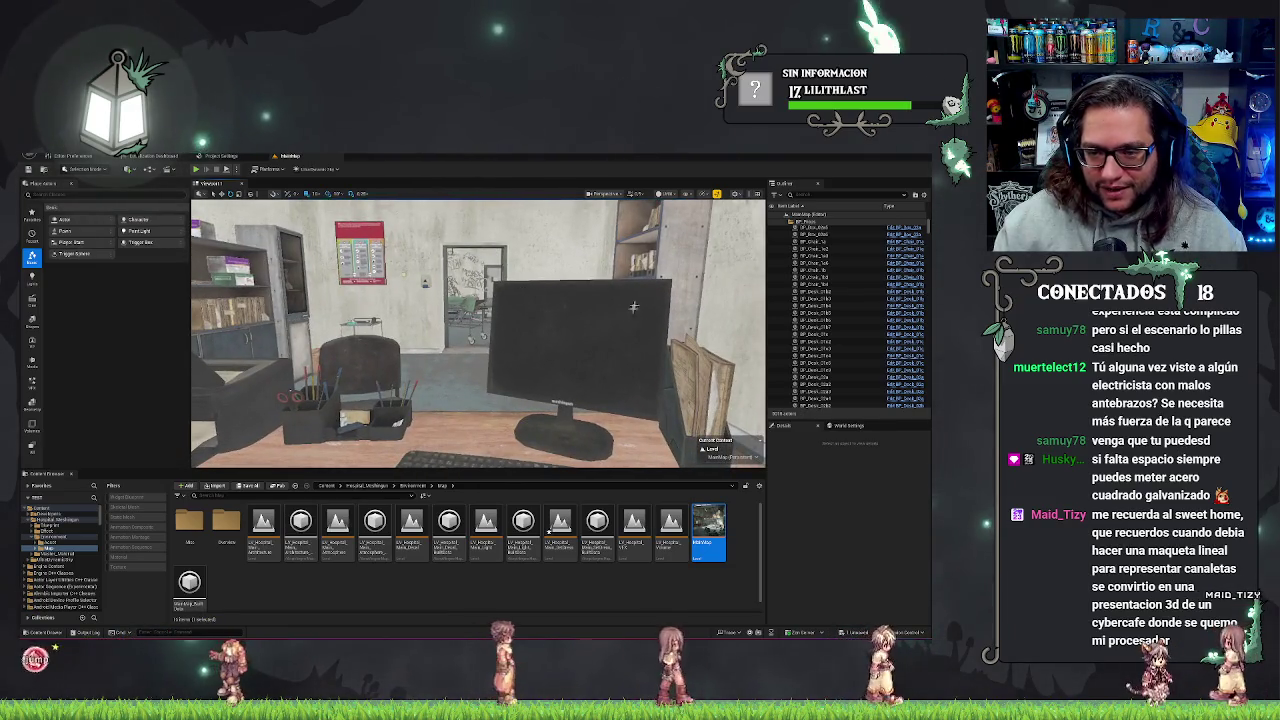
{"action": "left_click", "coordinate": [358, 365]}
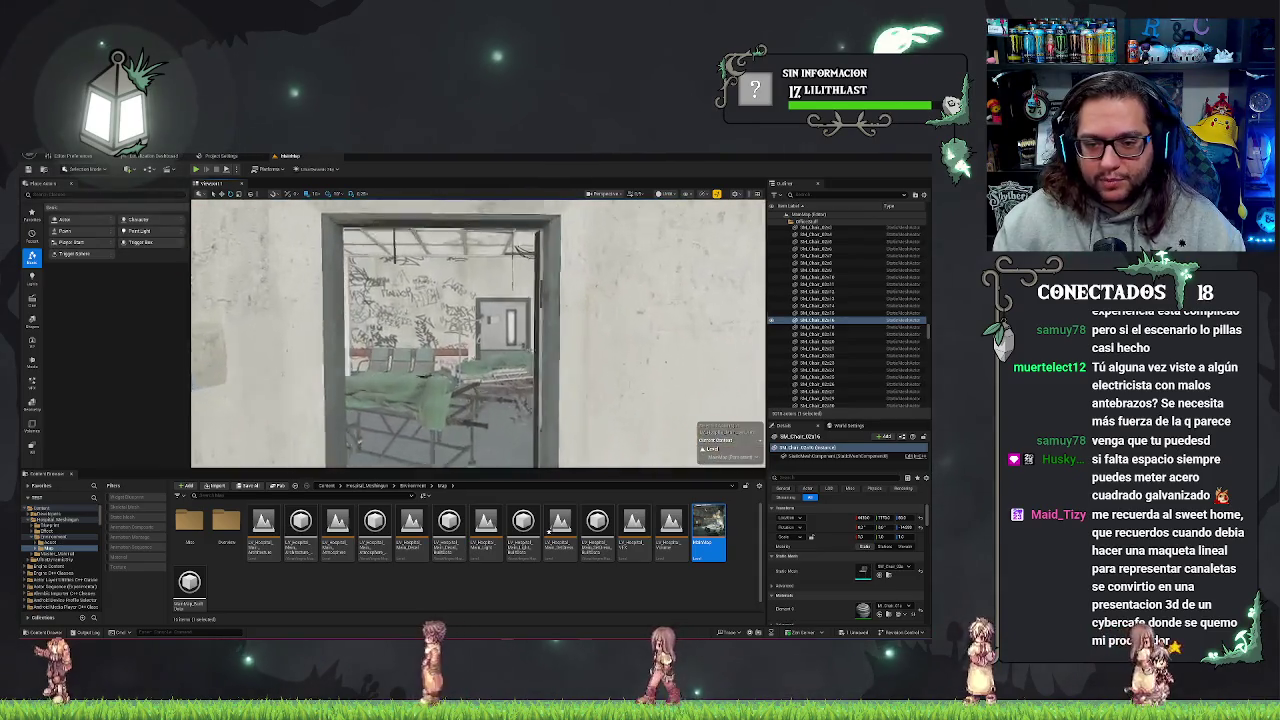
{"action": "key", "text": "w"}
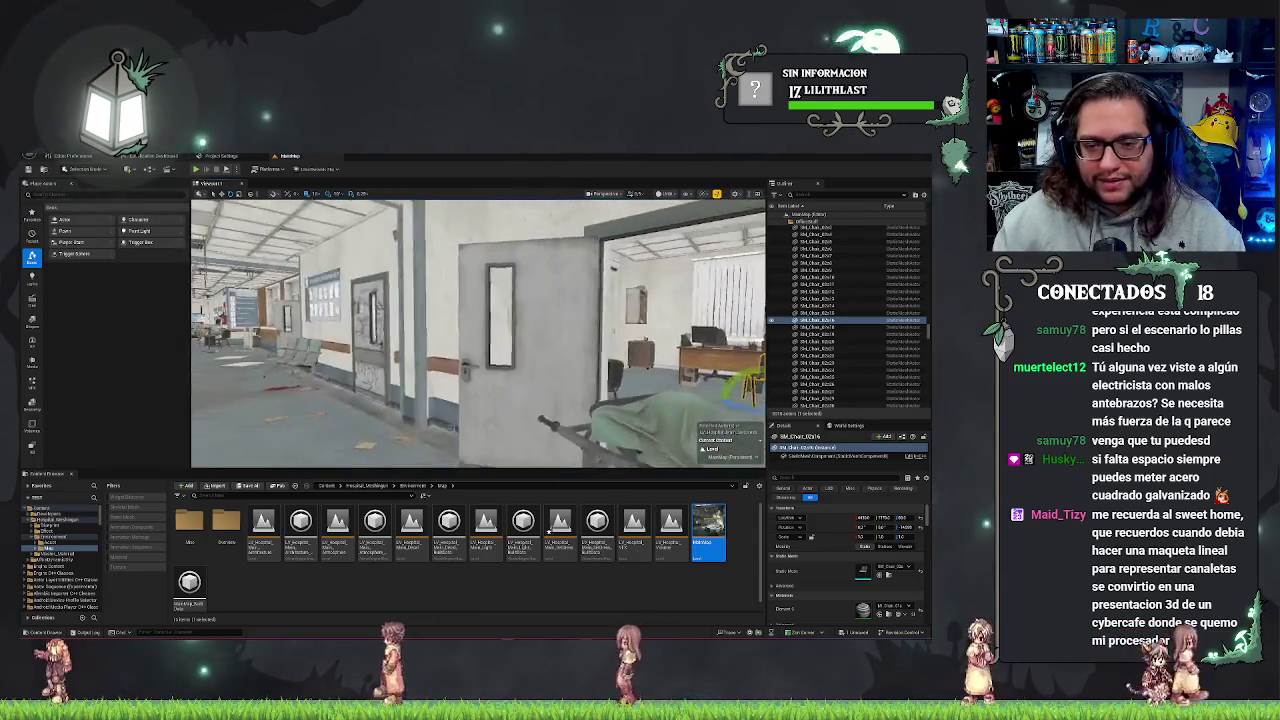
{"action": "key", "text": "w"}
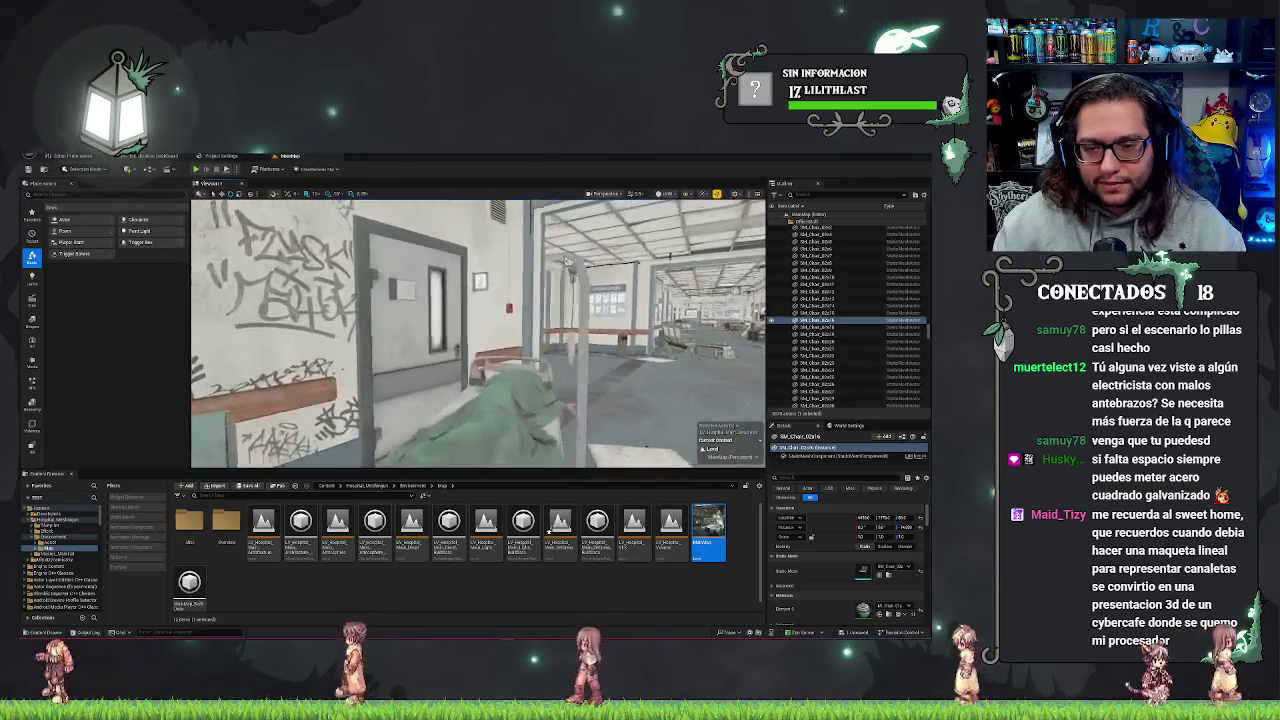
{"action": "key", "text": "s"}
{"action": "key", "text": "w"}
- Fly through the bookshelf archive room and bed ward into the waiting room
{"action": "key", "text": "w"}
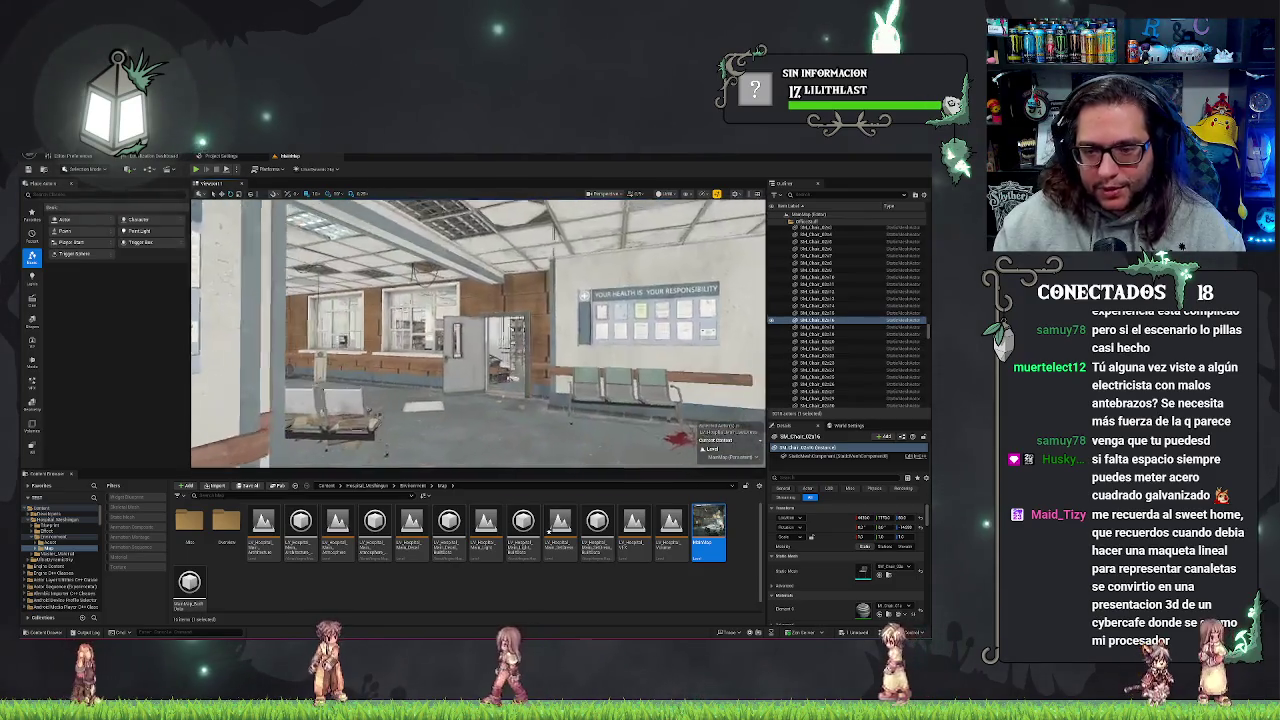
{"action": "key", "text": "w"}
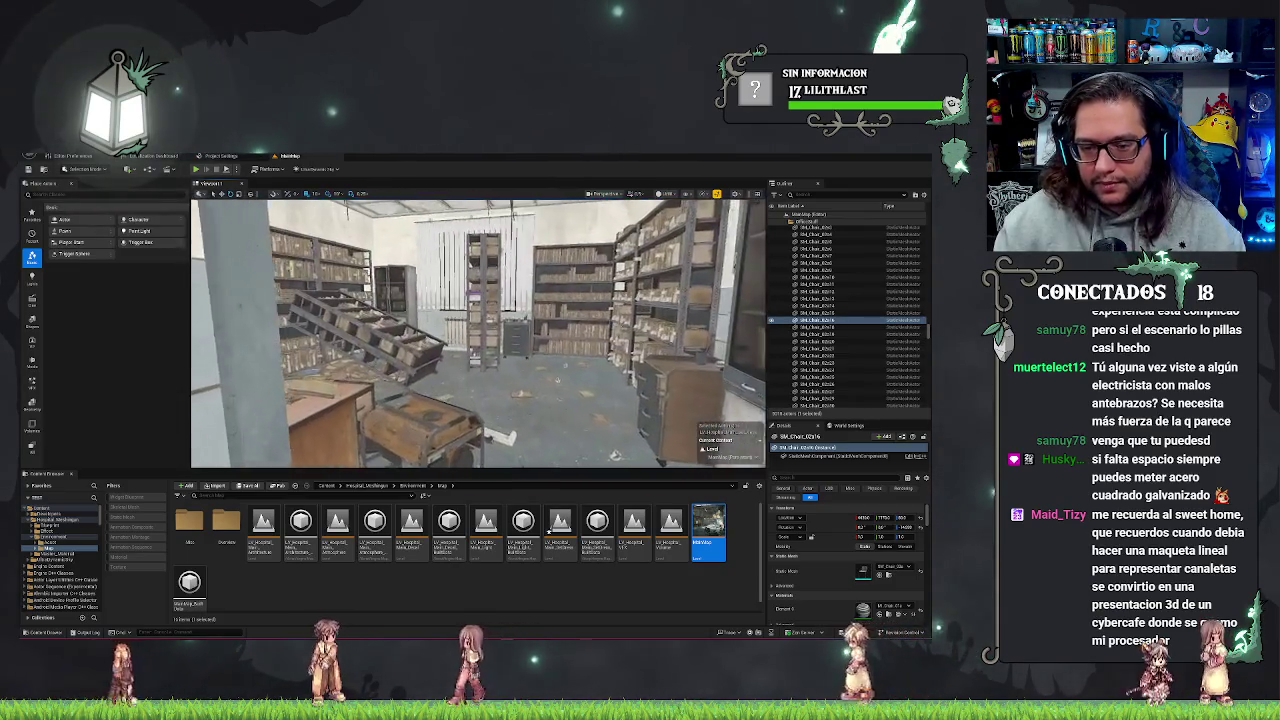
{"action": "key", "text": "w"}
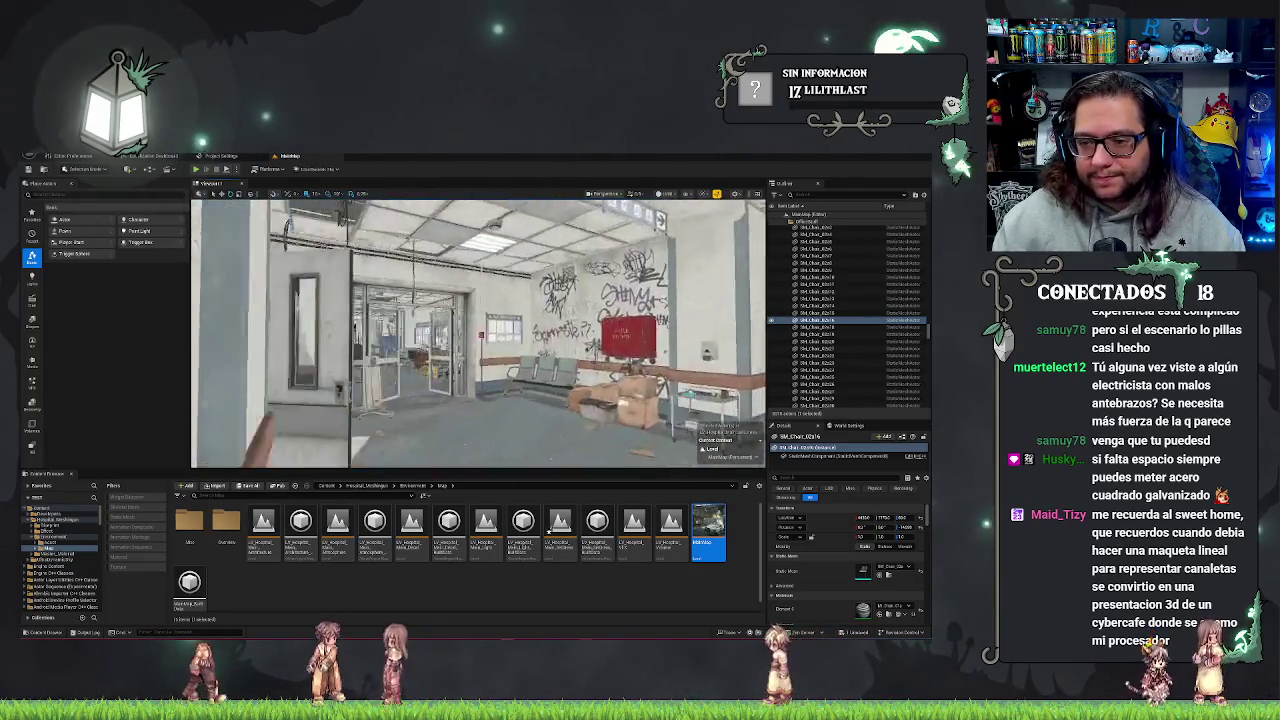
{"action": "key", "text": "w"}
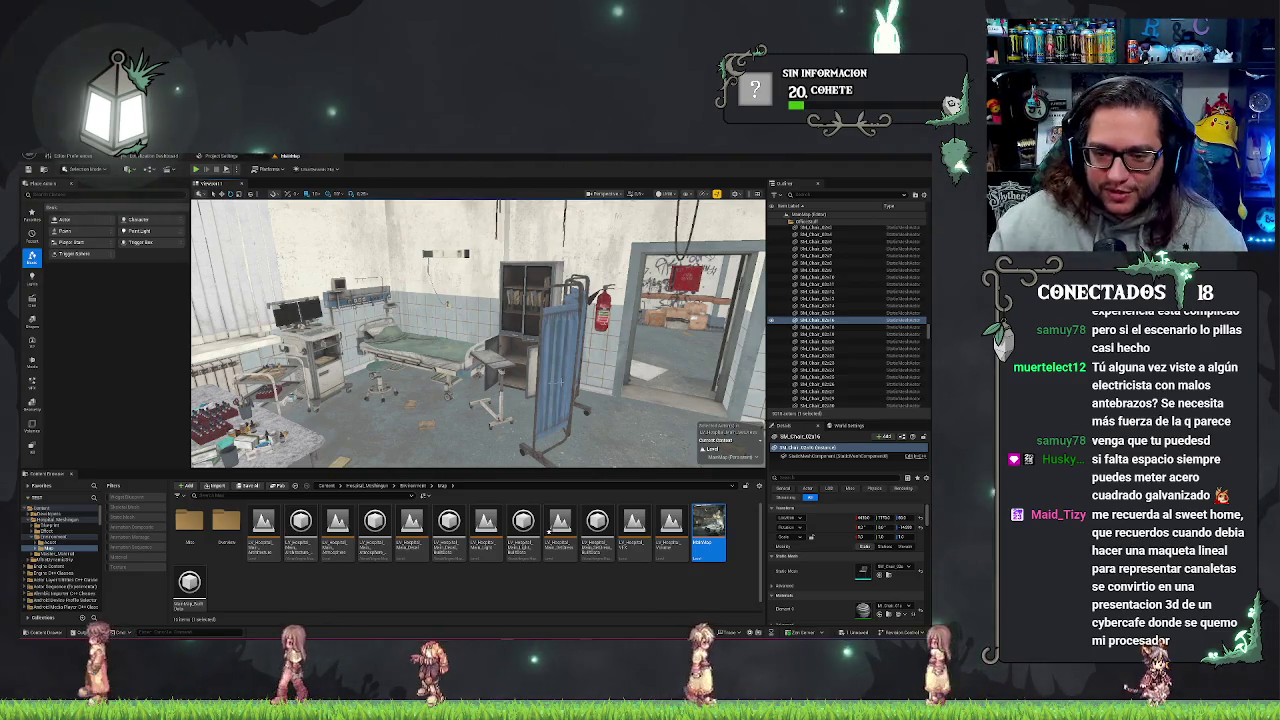
{"action": "left_click_drag", "start_coordinate": [692, 589], "coordinate": [712, 590]}
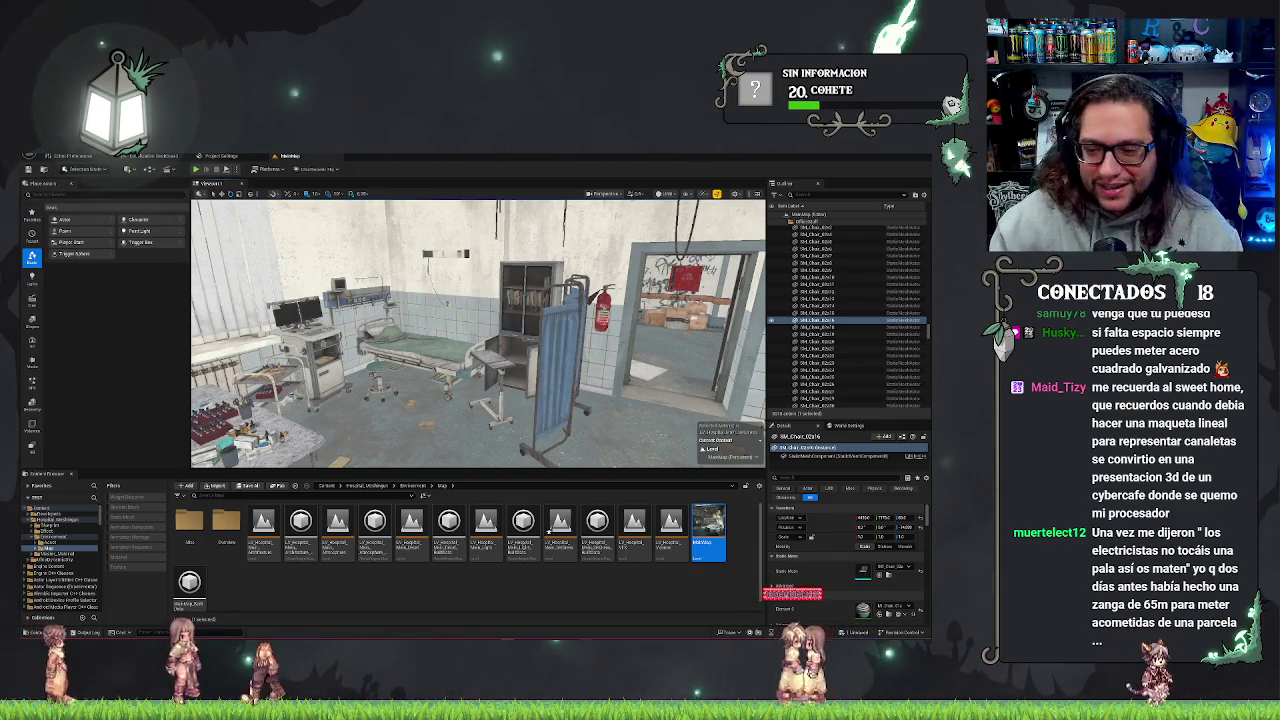
{"action": "key", "text": "w"}
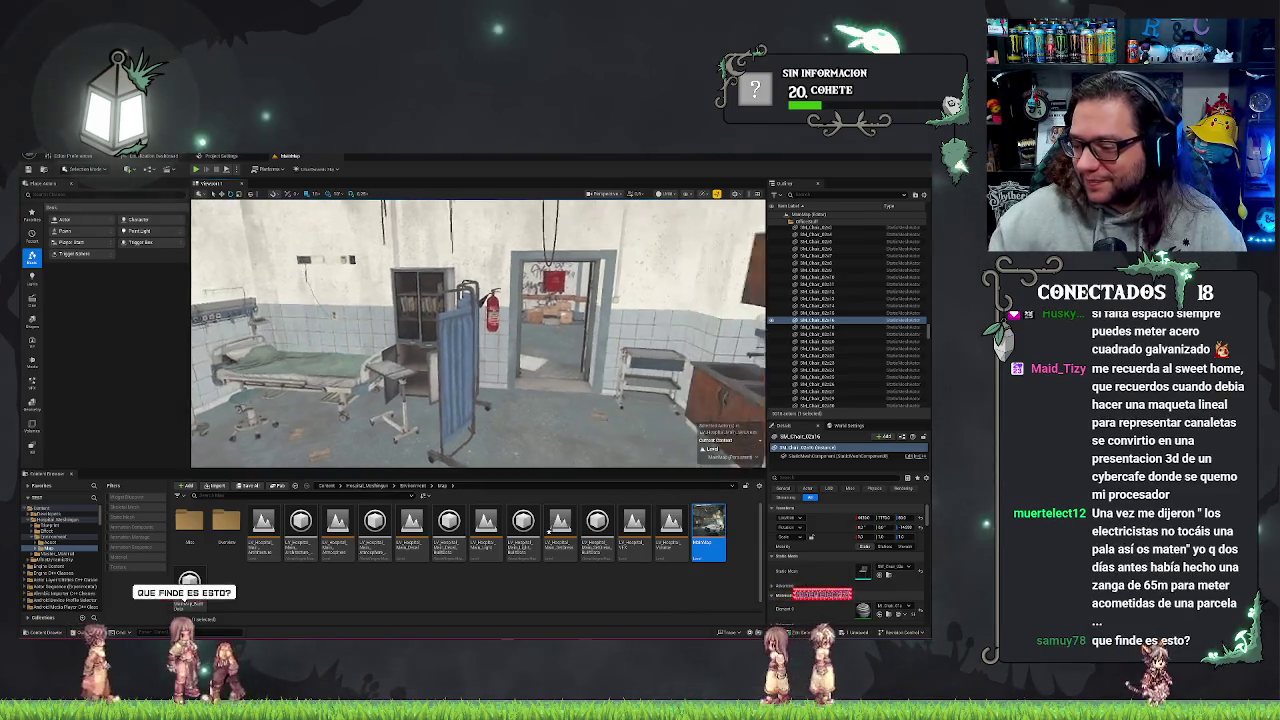
{"action": "key", "text": "w"}
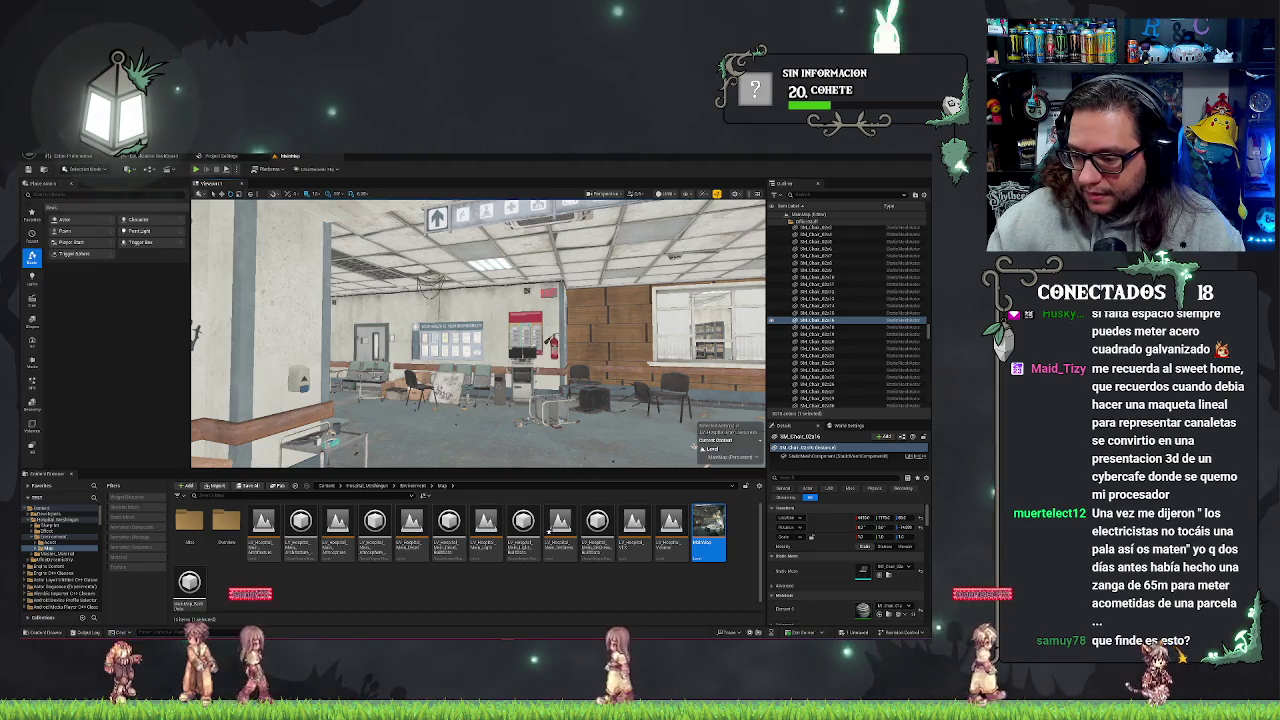
{"action": "key", "text": "super+n"}
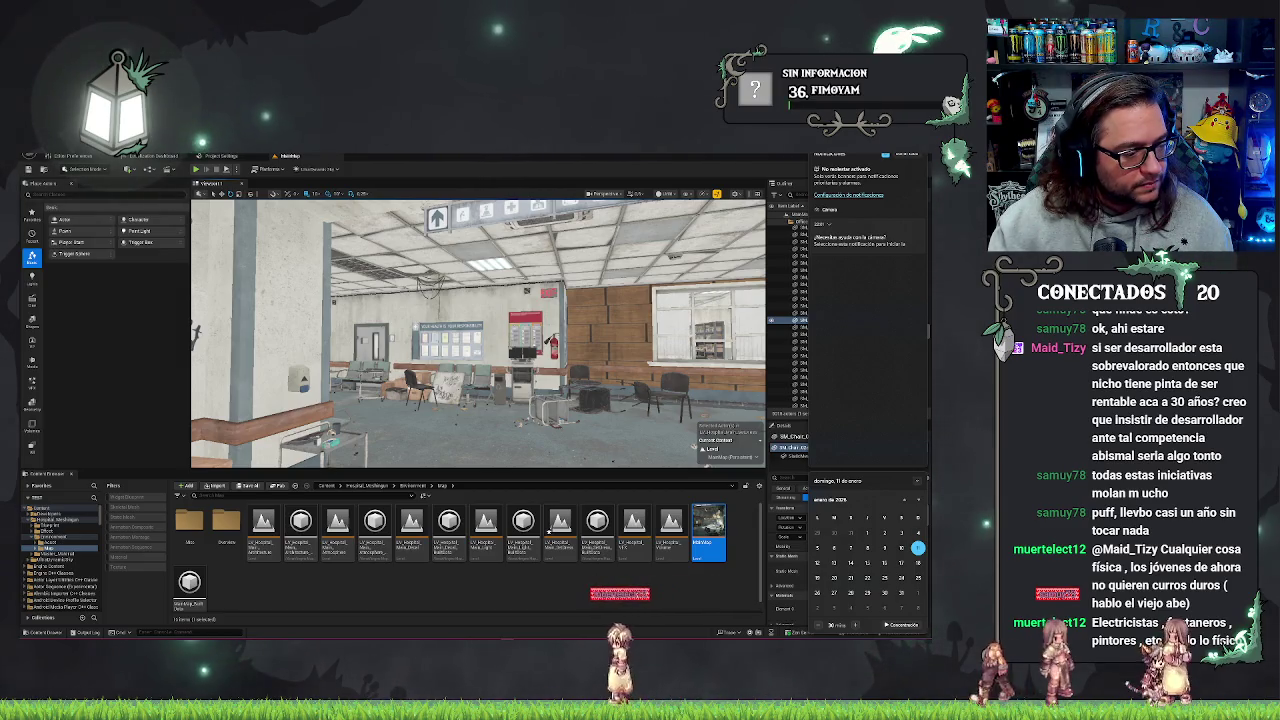
{"action": "key", "text": "Escape"}
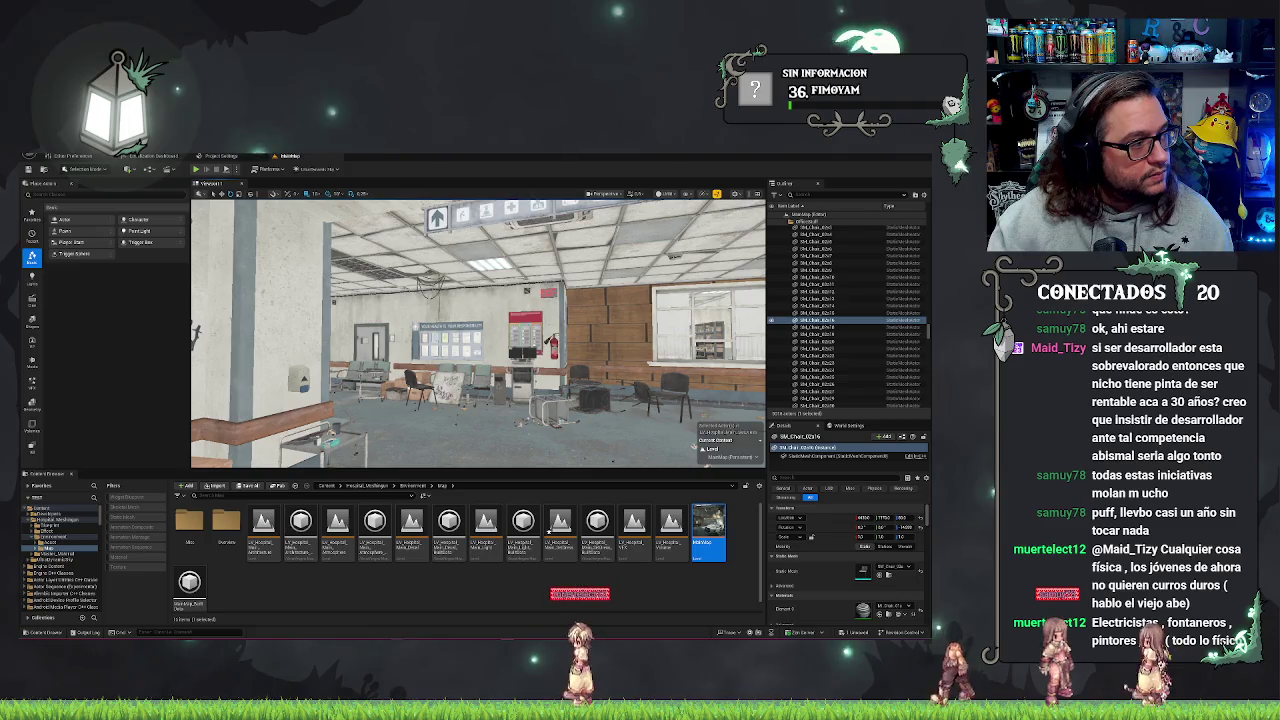
{"action": "key", "text": "alt+Tab"}
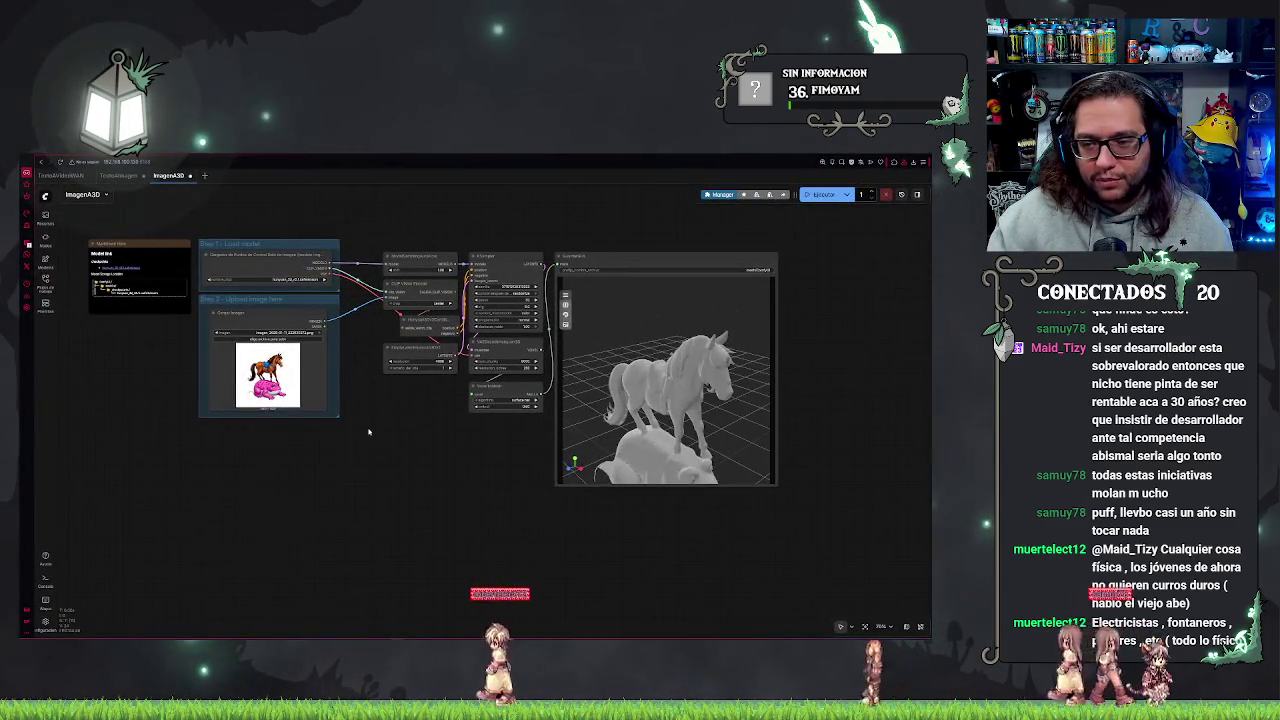
{"action": "scroll", "coordinate": [368, 432], "scroll_direction": "up", "scroll_amount": 5}
{"action": "mouse_move", "coordinate": [700, 470]}
{"action": "left_mouse_down"}
{"action": "mouse_move", "coordinate": [798, 474]}
{"action": "mouse_move", "coordinate": [806, 463]}
{"action": "mouse_move", "coordinate": [795, 512]}
{"action": "left_mouse_up"}
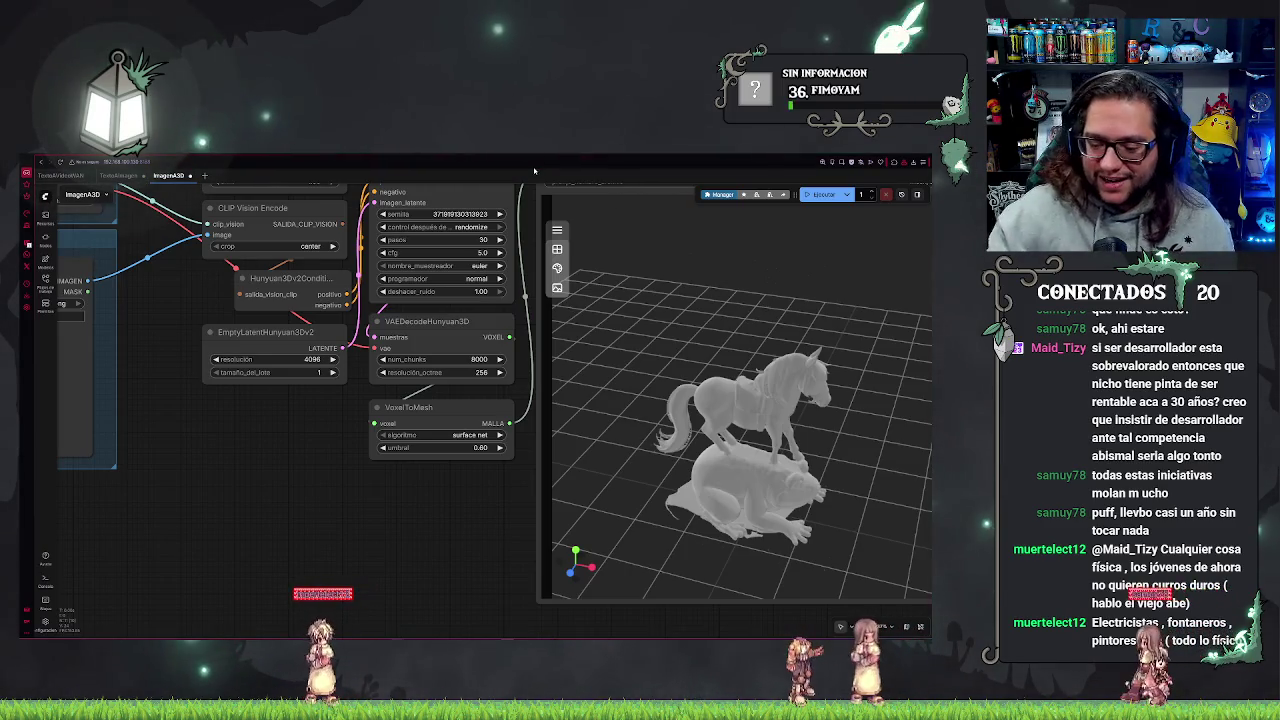
{"action": "key", "text": "alt+Tab"}
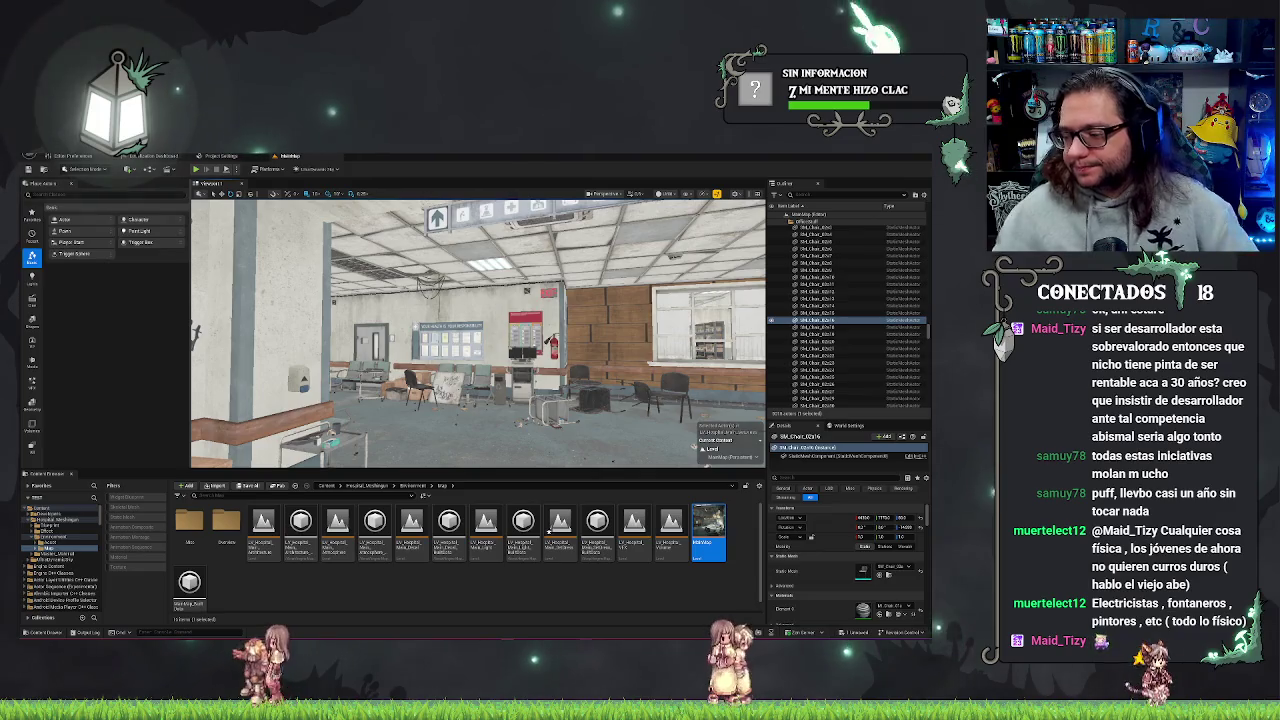
- Fly from the waiting room to the graffiti wall with the FIRE HOSE box
{"action": "left_click_drag", "start_coordinate": [478, 400], "coordinate": [435, 345]}
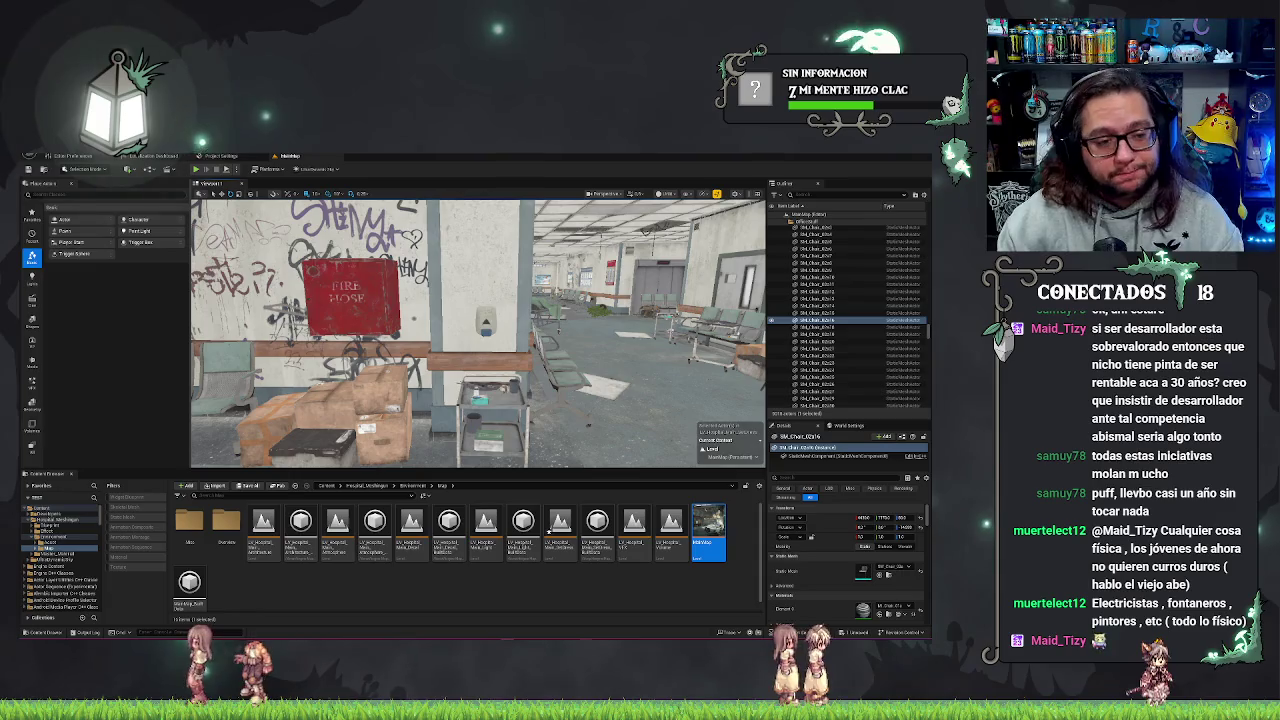
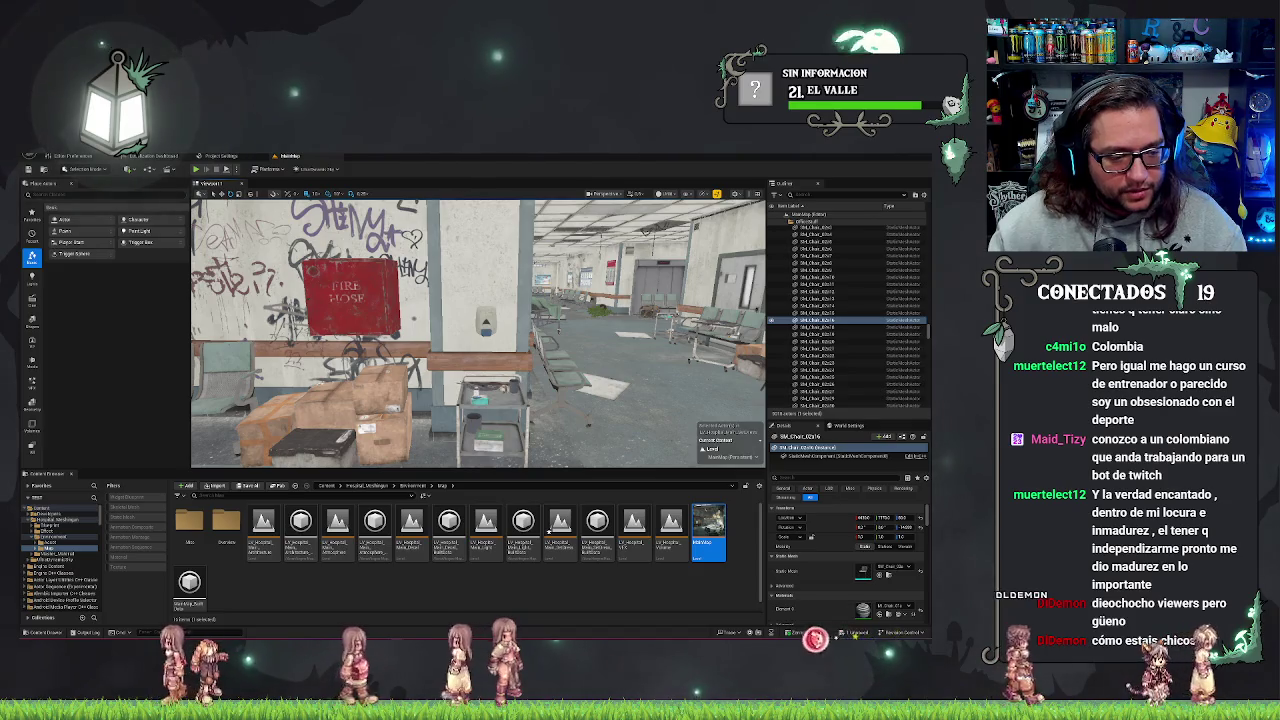
- Pull the view back from the fire hose to the wide corridor, then open the Windows notification centre
{"action": "key", "text": "f"}
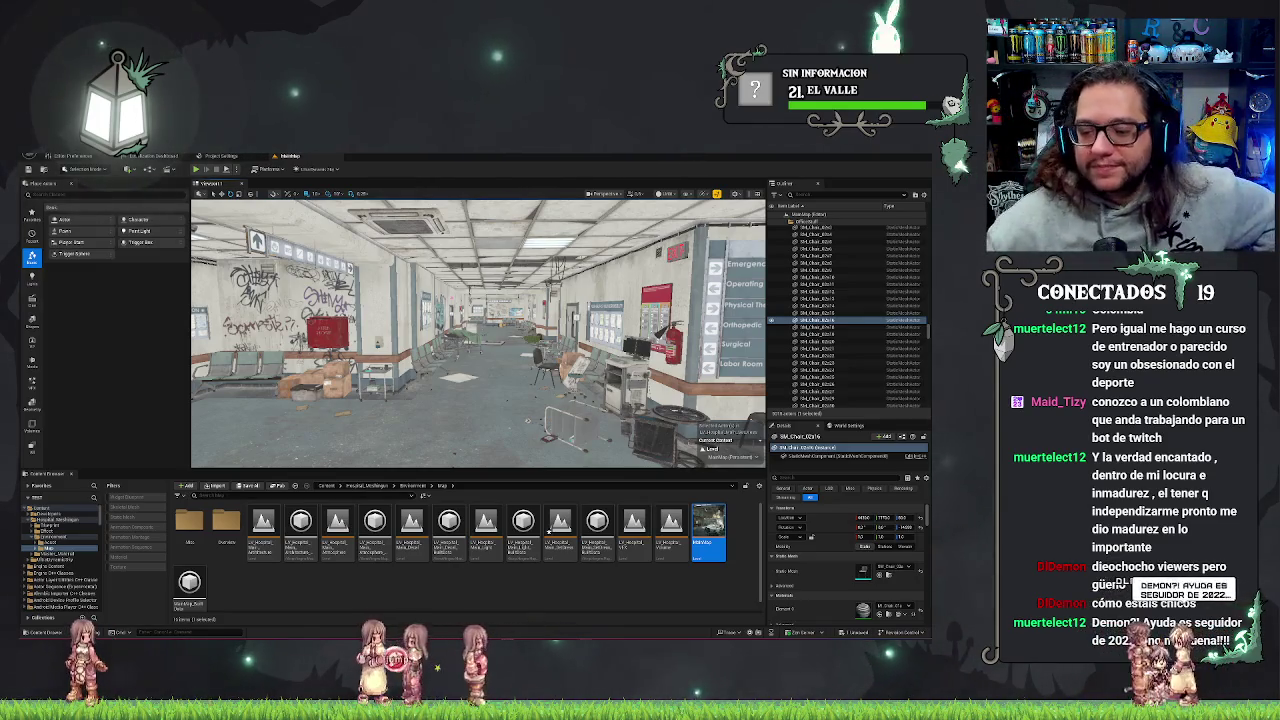
{"action": "left_click", "coordinate": [912, 632]}
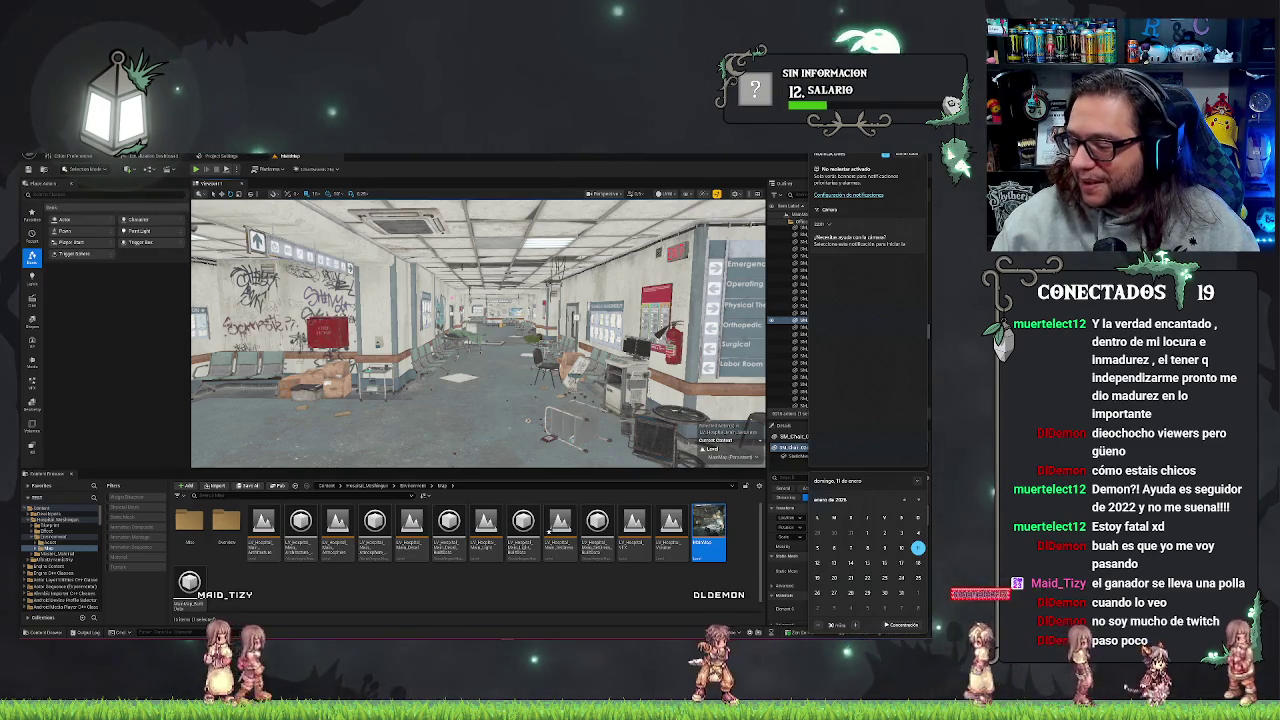
- Dismiss the Windows calendar and notifications panel to reveal the Outliner and Details again
{"action": "key", "text": "Escape"}
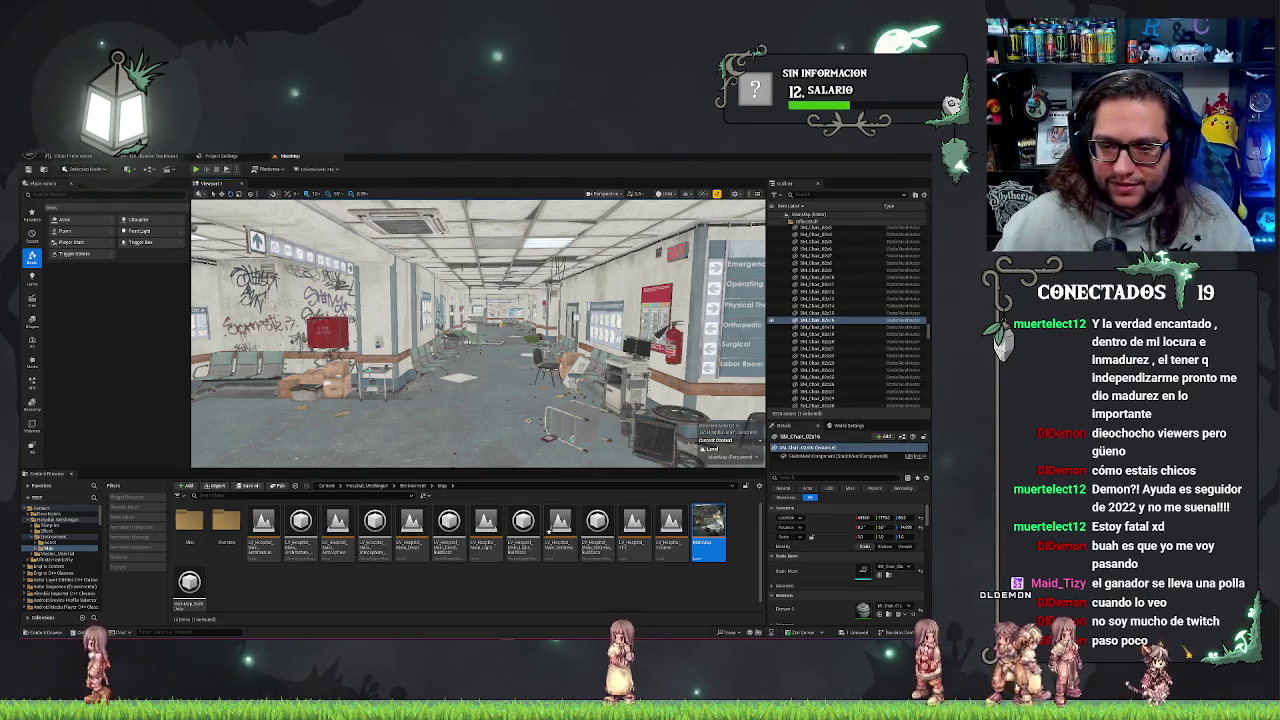
- Save the level and clear the chair selection, leaving the view on a pale door-lined hallway
{"action": "key", "text": "ctrl+s"}
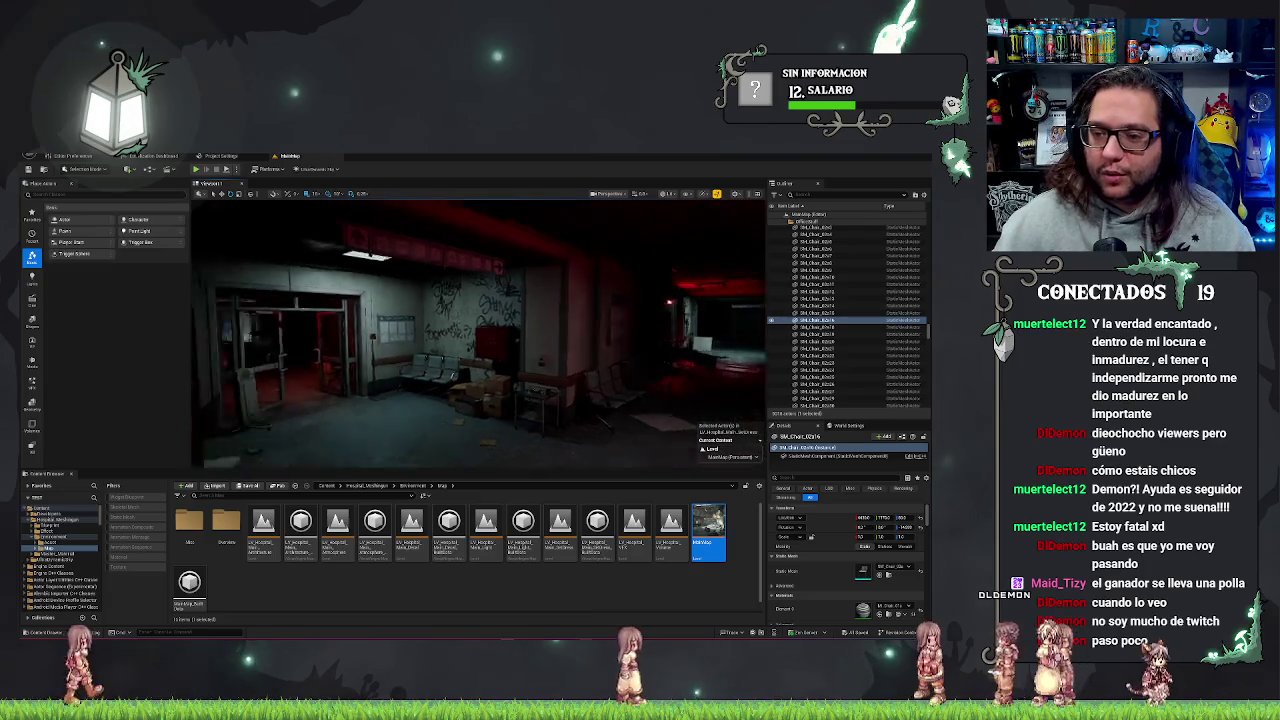
{"action": "key", "text": "Escape"}
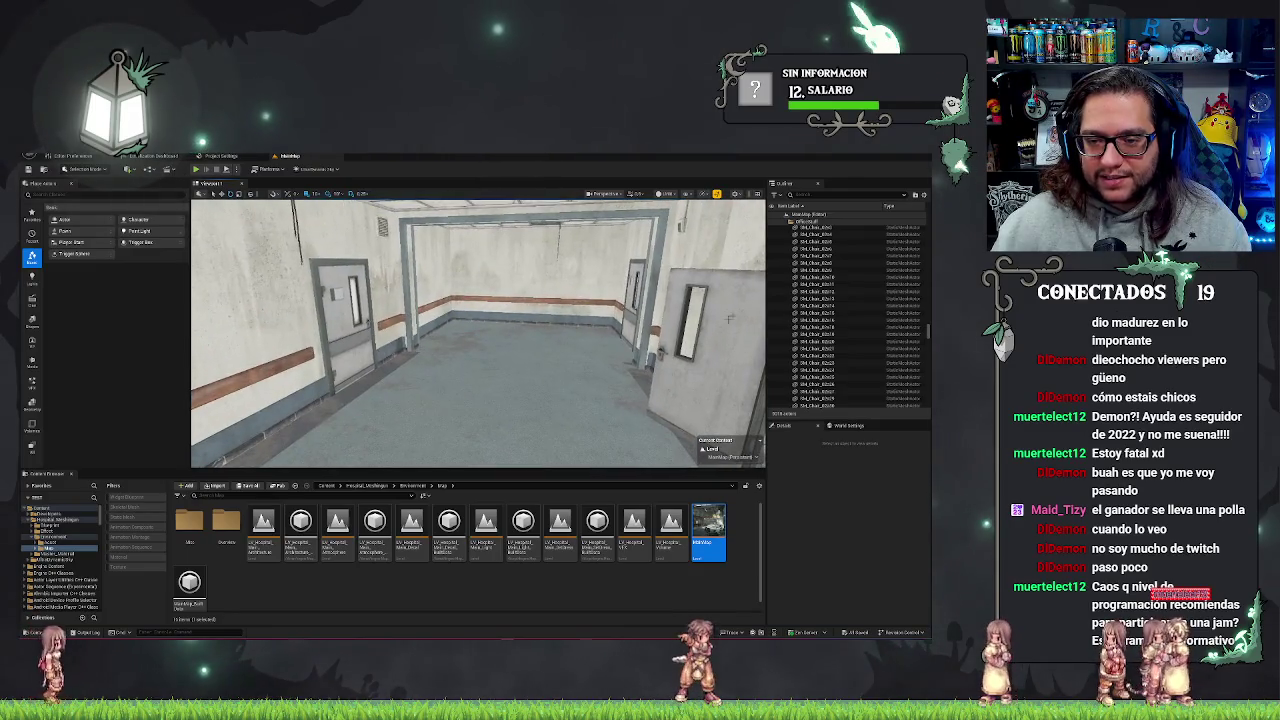
- Inspect several hallway floor meshes, then deselect them and look along the debris-strewn corridor
{"action": "left_click", "coordinate": [480, 370]}
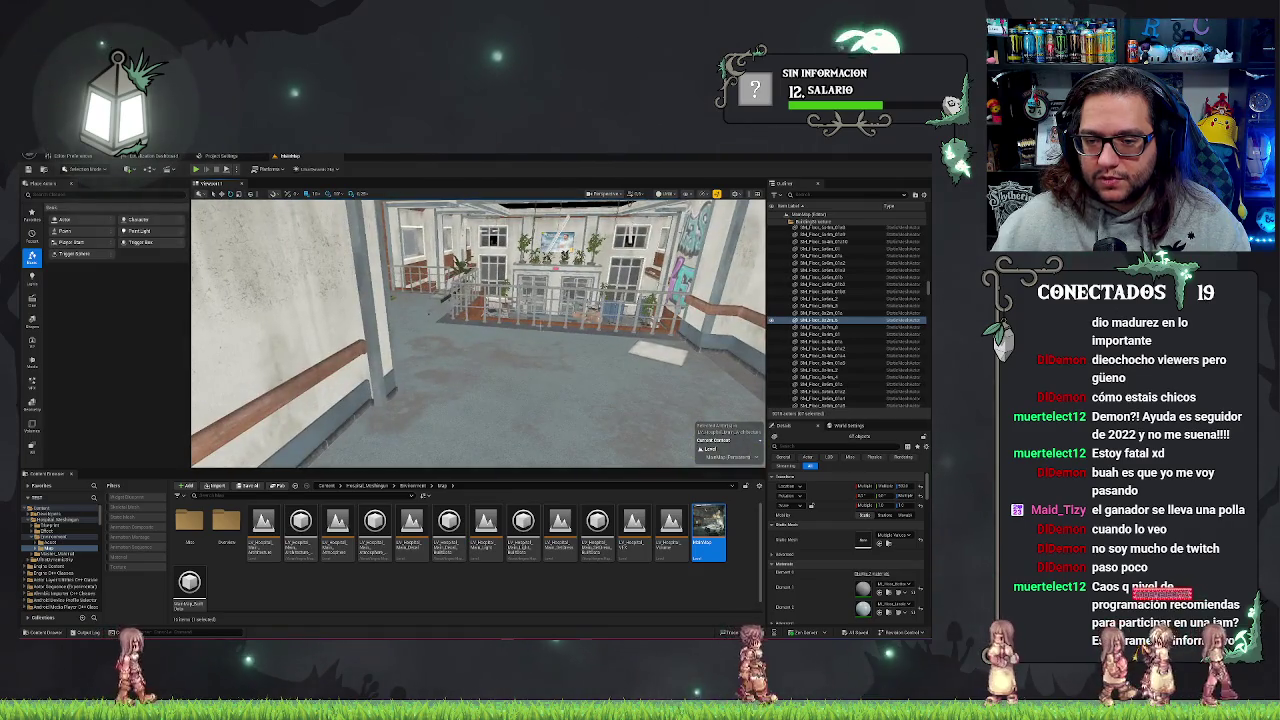
{"action": "left_click", "coordinate": [436, 304]}
{"action": "mouse_move", "coordinate": [478, 330]}
{"action": "left_mouse_down"}
{"action": "mouse_move", "coordinate": [465, 340]}
{"action": "mouse_move", "coordinate": [475, 365]}
{"action": "mouse_move", "coordinate": [480, 355]}
{"action": "left_mouse_up"}
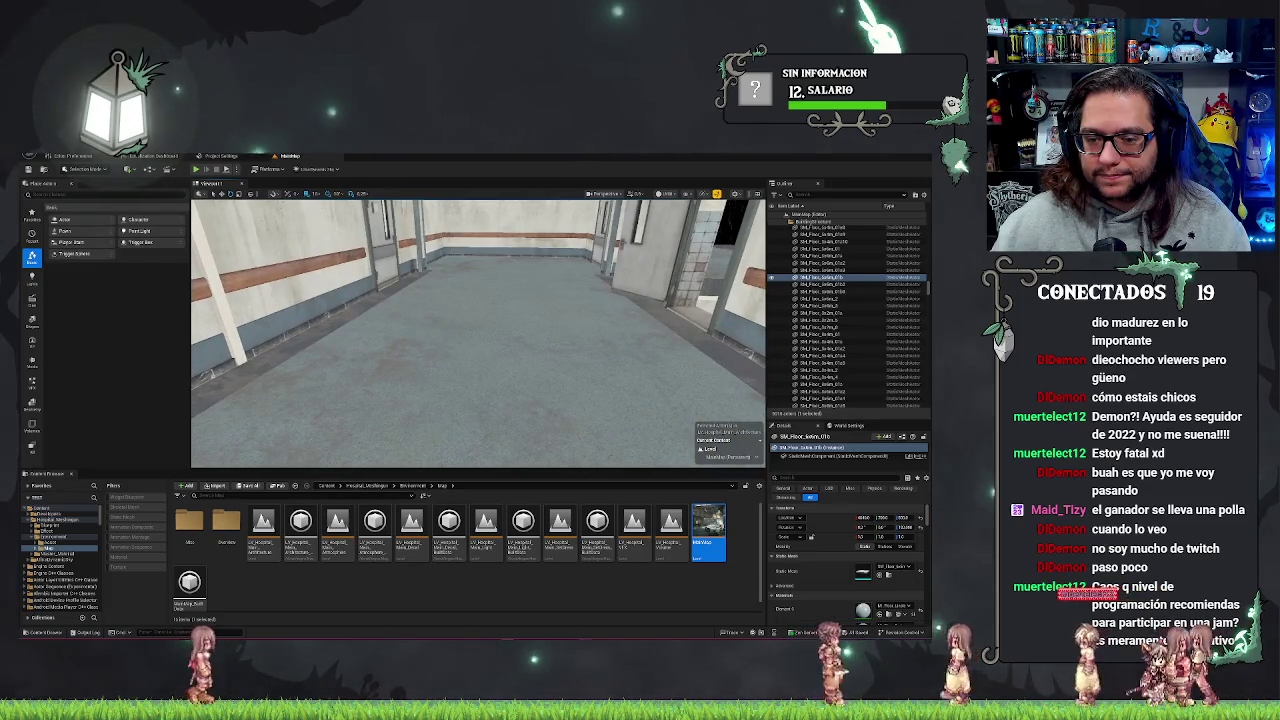
{"action": "left_click", "coordinate": [480, 355]}
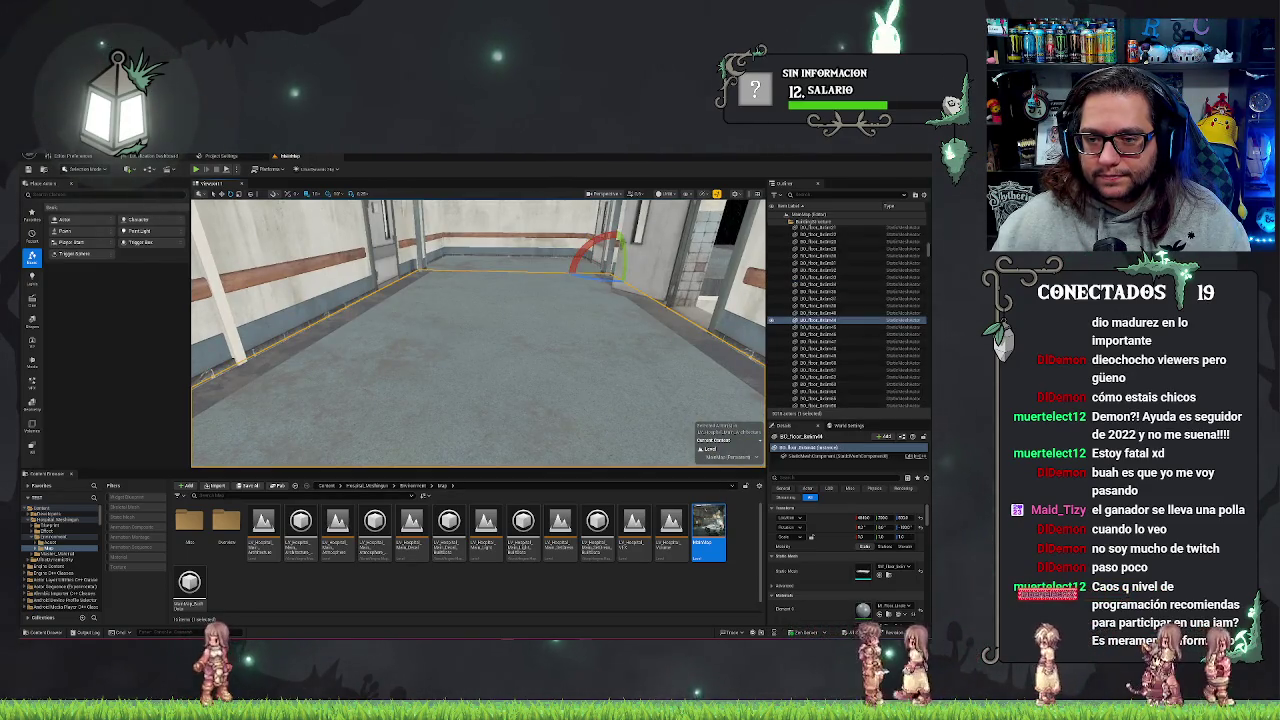
{"action": "key", "text": "Escape"}
{"action": "mouse_move", "coordinate": [480, 355]}
{"action": "left_mouse_down"}
{"action": "mouse_move", "coordinate": [490, 365]}
{"action": "mouse_move", "coordinate": [490, 345]}
{"action": "mouse_move", "coordinate": [460, 345]}
{"action": "left_mouse_up"}
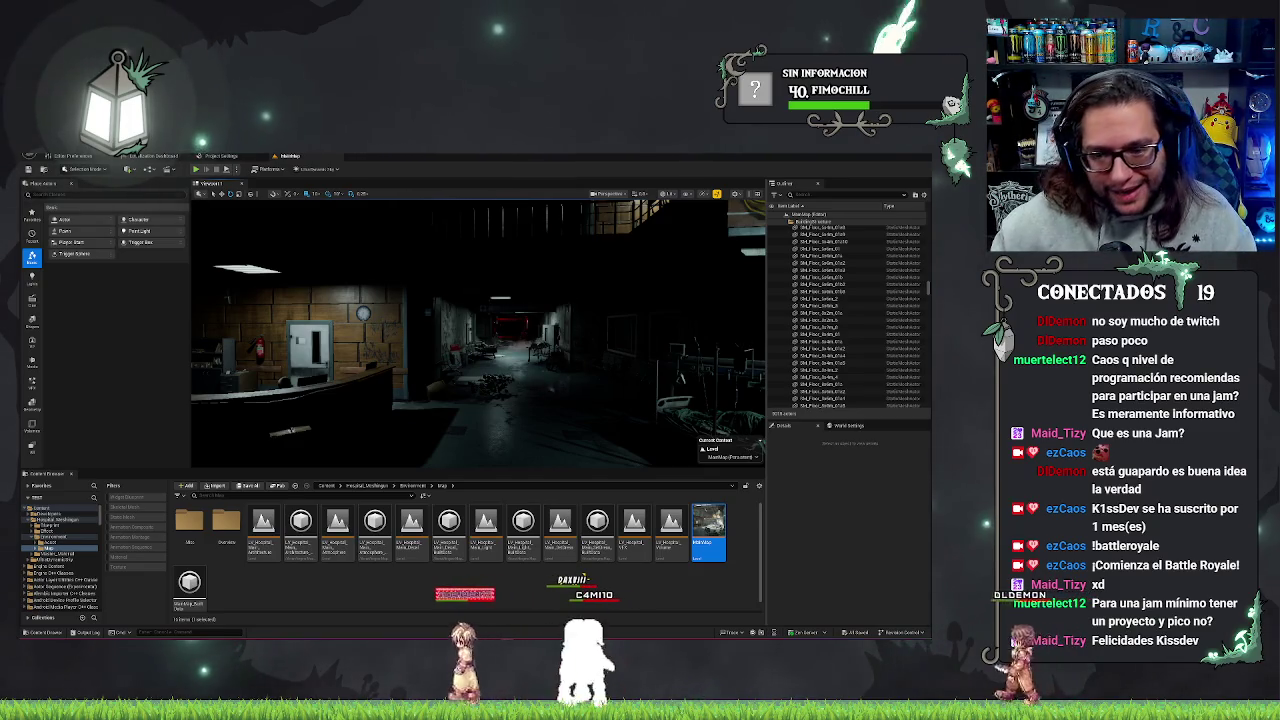
- Turn the camera toward the dim reception desk with waiting-room seats beside it
{"action": "left_click_drag", "start_coordinate": [555, 372], "coordinate": [562, 362]}
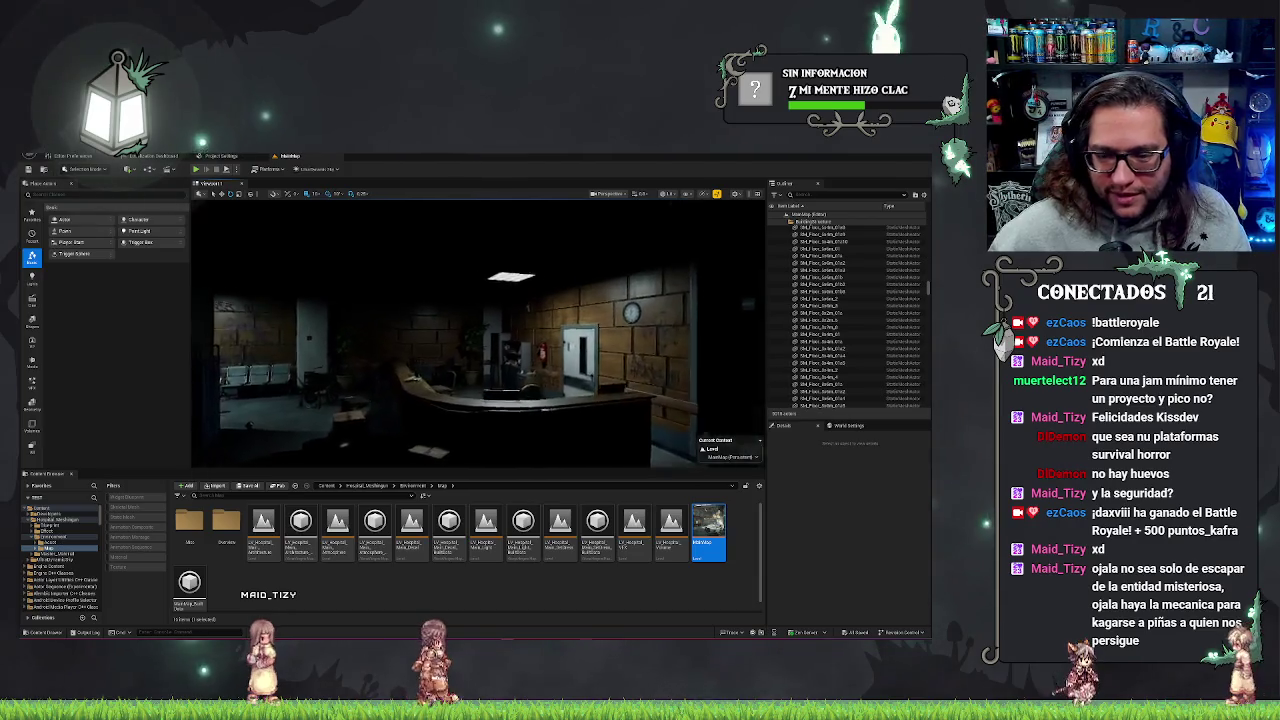
{"action": "left_click_drag", "start_coordinate": [324, 393], "coordinate": [324, 393]}
- Aim the view at the foggy hall with the red EXIT sign and plants, briefly piloting a camera
{"action": "left_click_drag", "start_coordinate": [560, 371], "coordinate": [560, 371]}
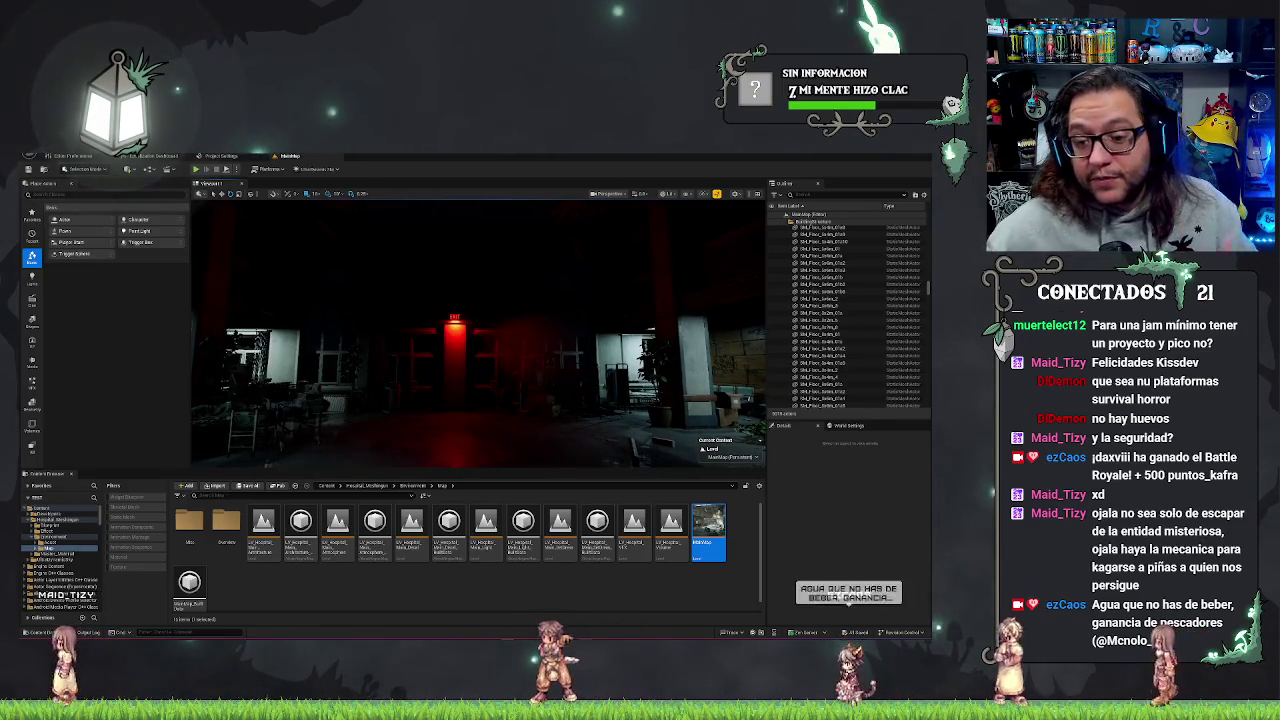
{"action": "left_click_drag", "start_coordinate": [355, 203], "coordinate": [355, 203]}
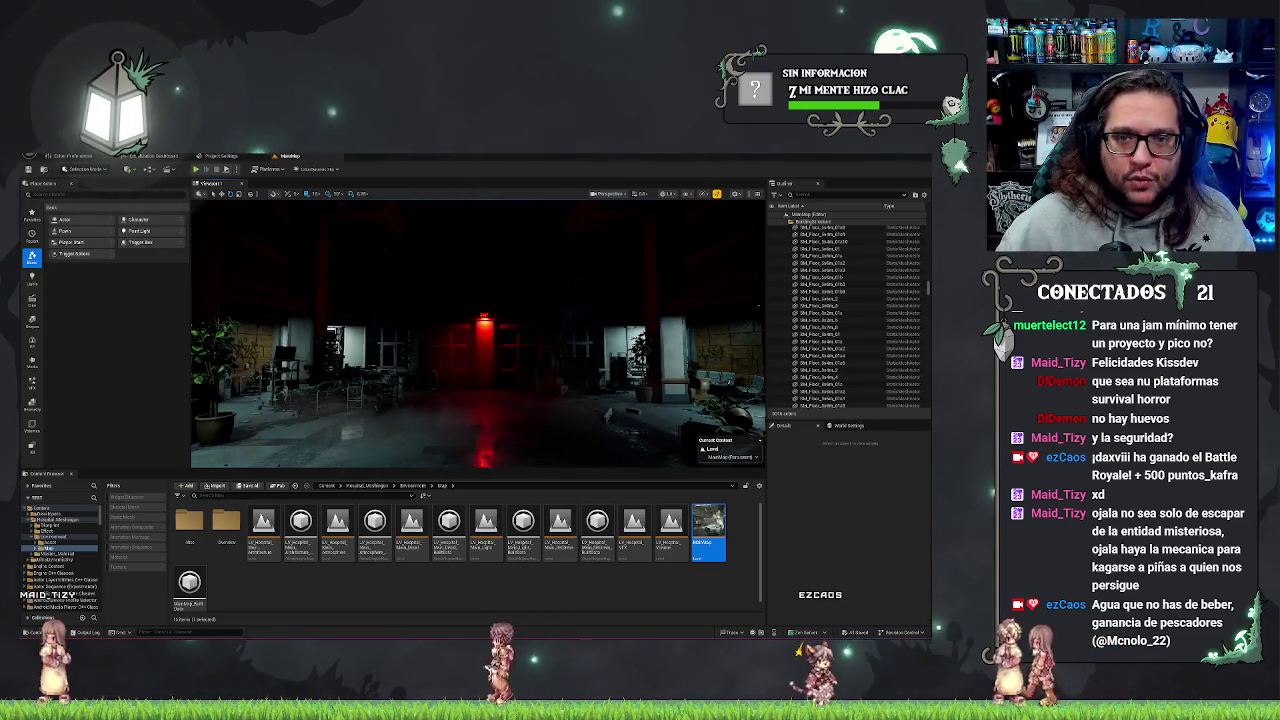
{"action": "left_click_drag", "start_coordinate": [478, 330], "coordinate": [470, 330]}
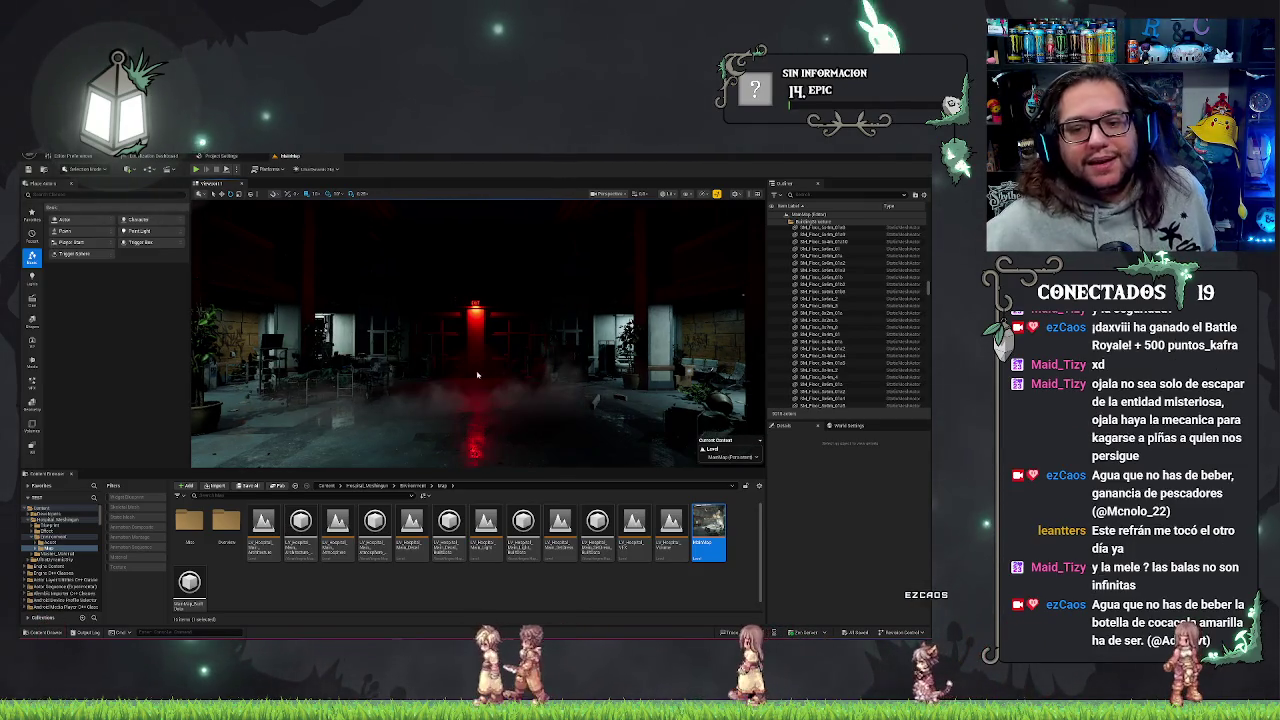
{"action": "key", "text": "alt+p"}
{"action": "key", "text": "Escape"}
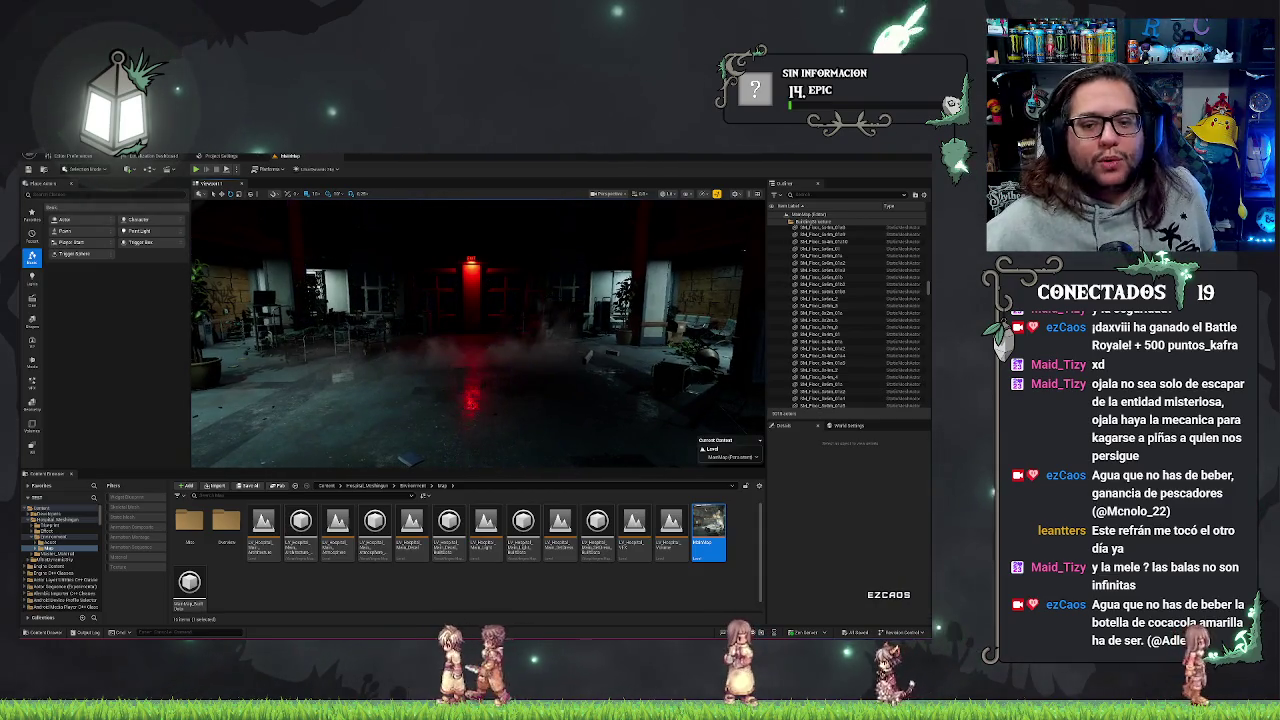